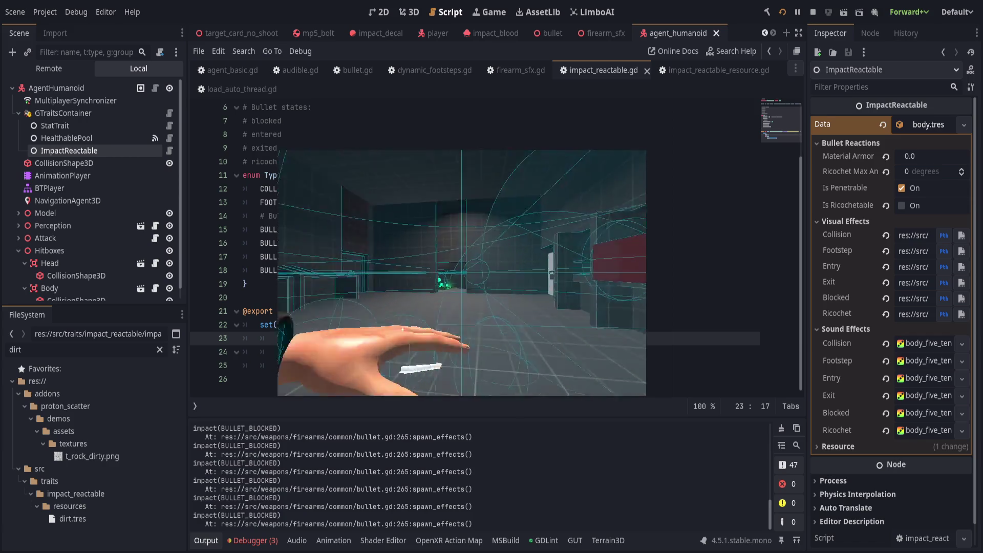
Step: Return to the editor, review the cache_entries call on line 25, and open bullet.gd at spawn_effects
{"action": "key", "text": "alt+Tab"}
{"action": "scroll", "coordinate": [420, 467], "scroll_direction": "up", "scroll_amount": 5}
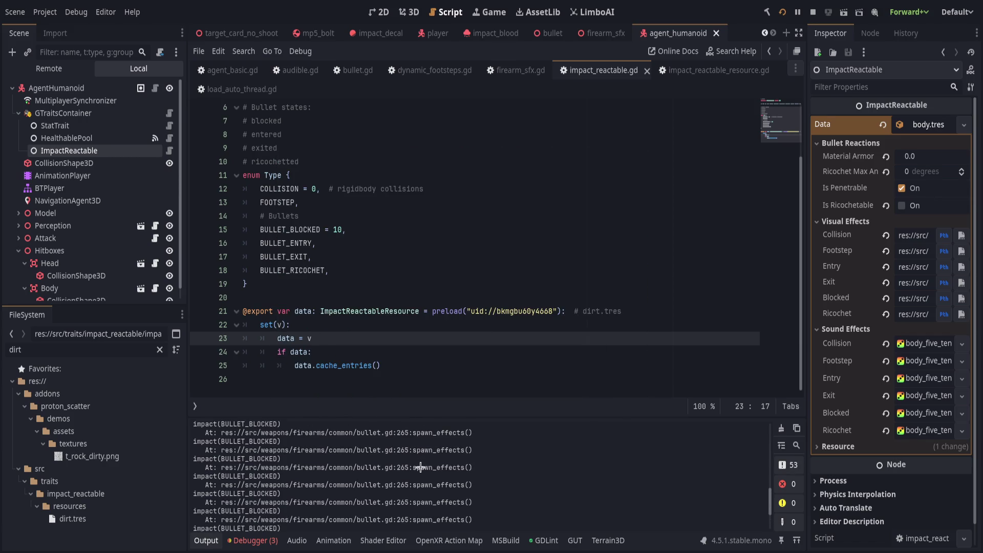
{"action": "scroll", "coordinate": [421, 467], "scroll_direction": "up", "scroll_amount": 2}
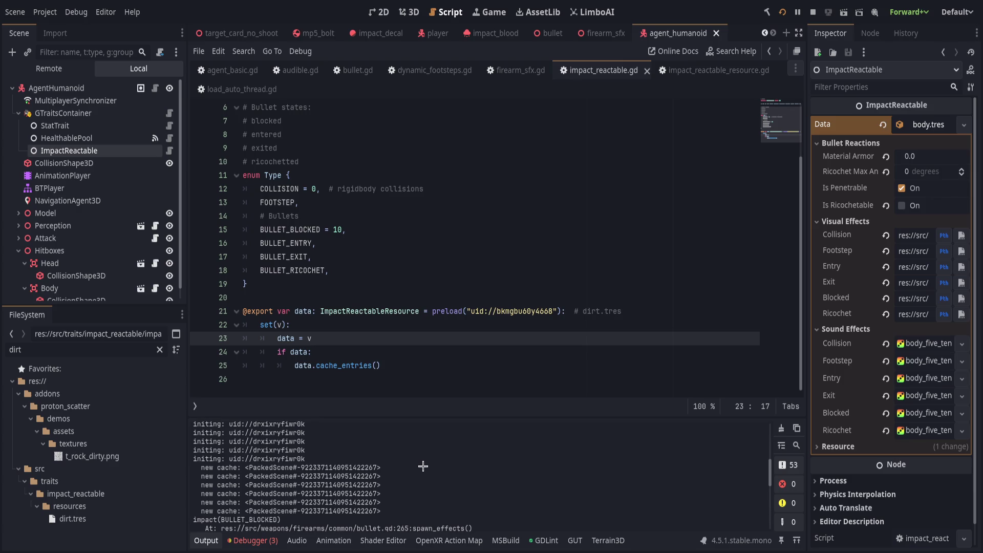
{"action": "left_click", "coordinate": [399, 365]}
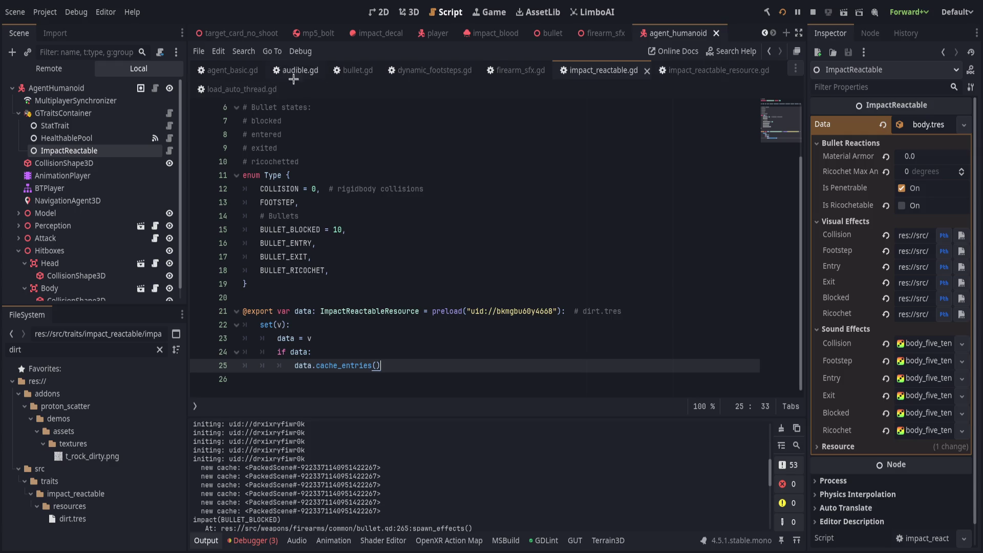
{"action": "left_click", "coordinate": [343, 67]}
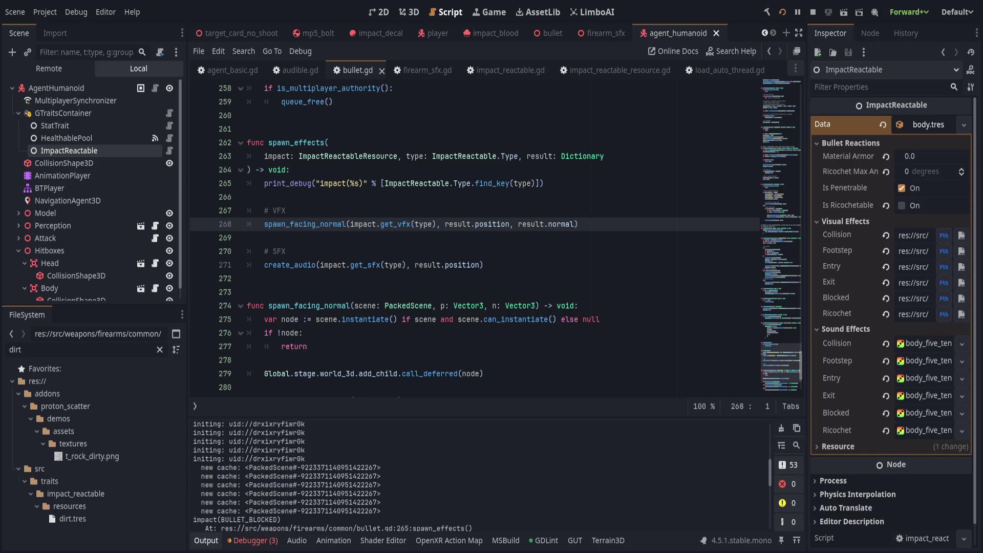
Step: Add a breakpoint on the get_vfx call at bullet.gd line 268
{"action": "scroll", "coordinate": [450, 362], "scroll_direction": "down", "scroll_amount": 1}
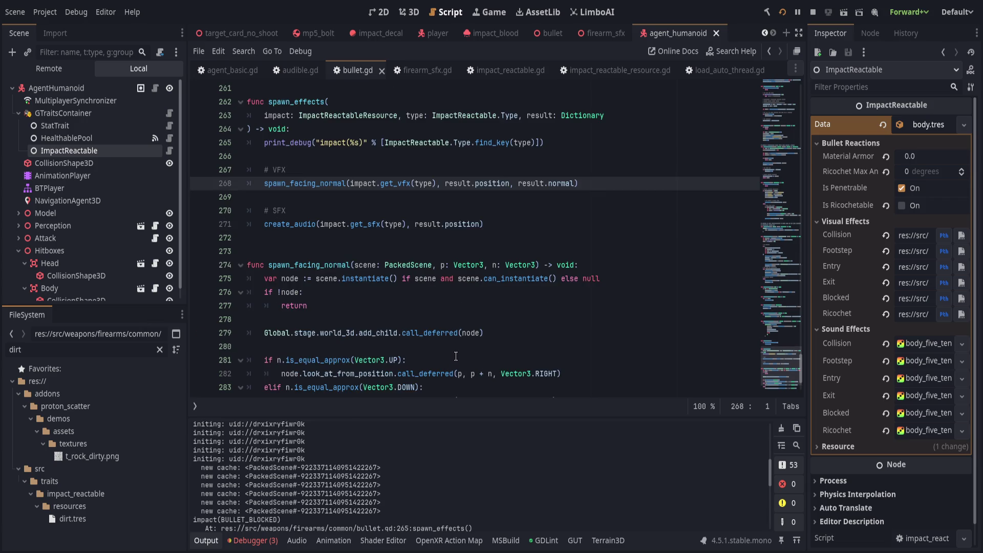
{"action": "scroll", "coordinate": [456, 343], "scroll_direction": "down", "scroll_amount": 2}
{"action": "scroll", "coordinate": [456, 343], "scroll_direction": "down", "scroll_amount": 1}
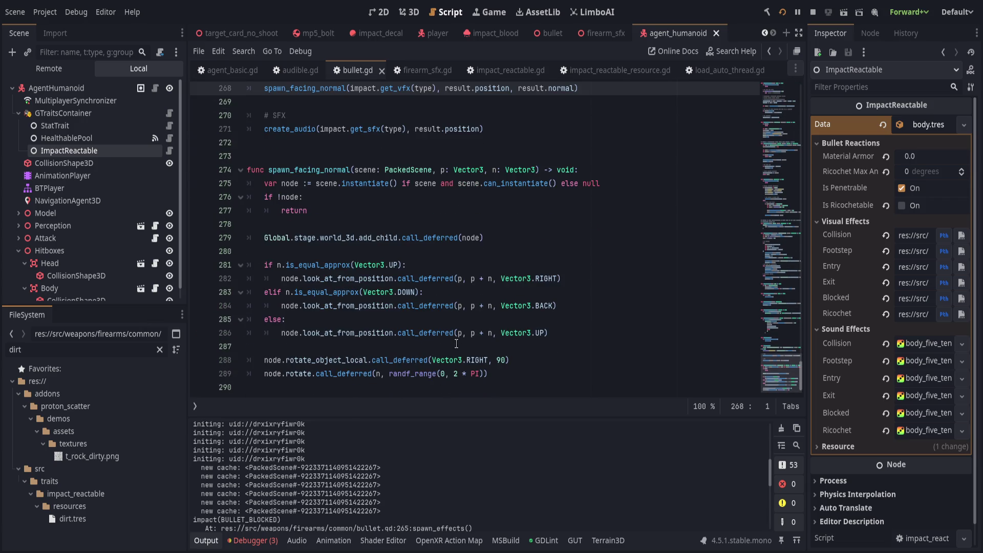
{"action": "scroll", "coordinate": [456, 342], "scroll_direction": "up", "scroll_amount": 5}
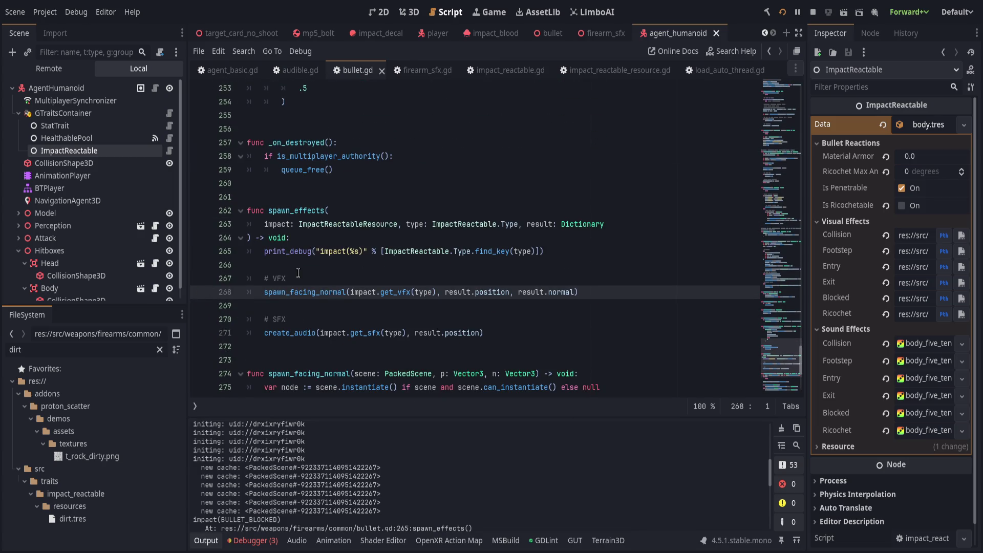
{"action": "left_click", "coordinate": [204, 295]}
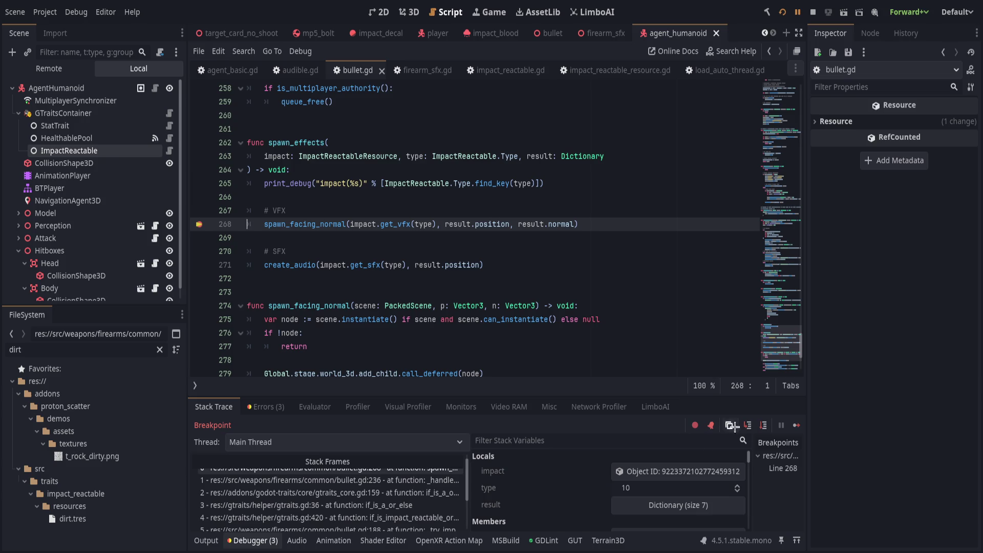
Step: Step through get_vfx's impact-type match to the BULLET_BLOCKED case and the cached scene return
{"action": "left_click", "coordinate": [747, 425]}
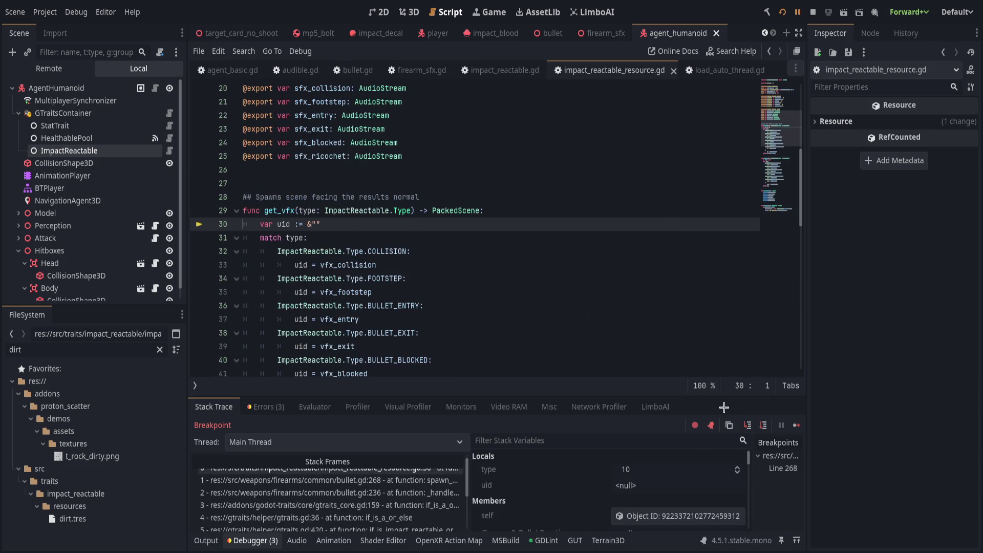
{"action": "left_click", "coordinate": [763, 424]}
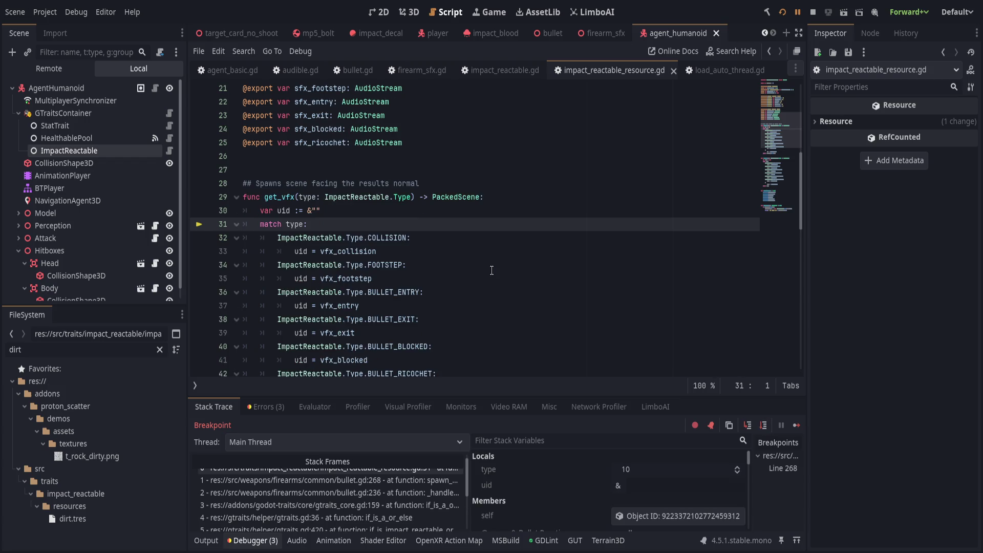
{"action": "left_click", "coordinate": [759, 424]}
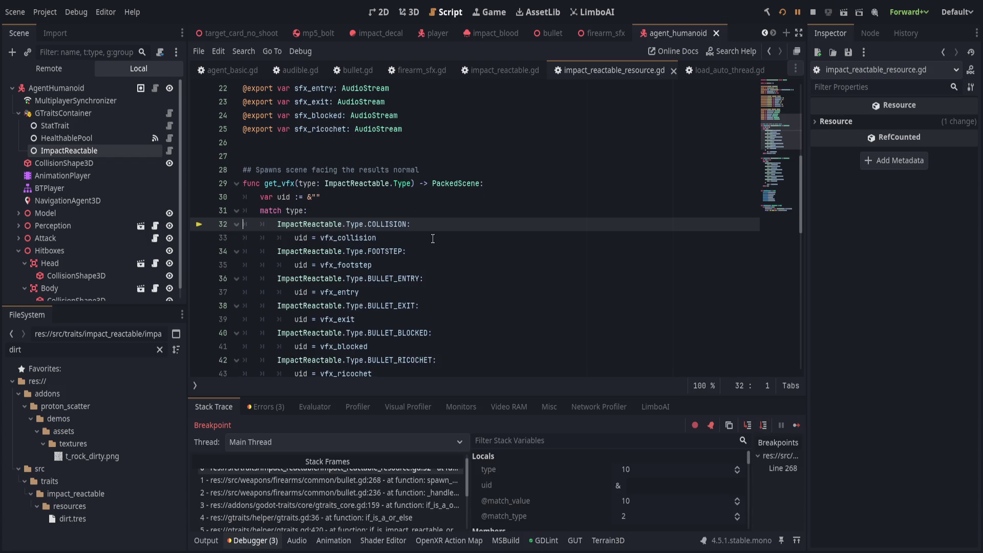
{"action": "key", "text": "F10"}
{"action": "key", "text": "F10"}
{"action": "key", "text": "F10"}
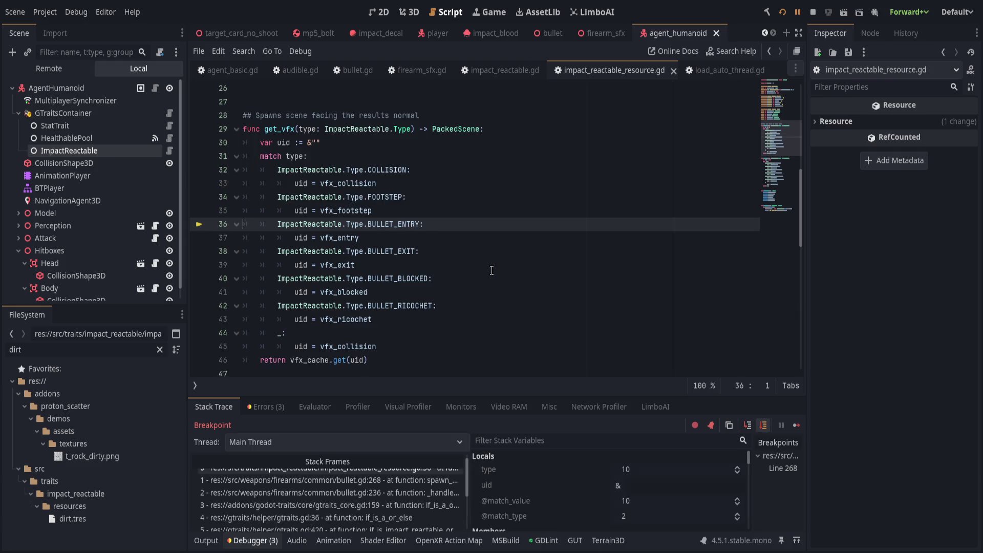
{"action": "key", "text": "F10"}
{"action": "key", "text": "F10"}
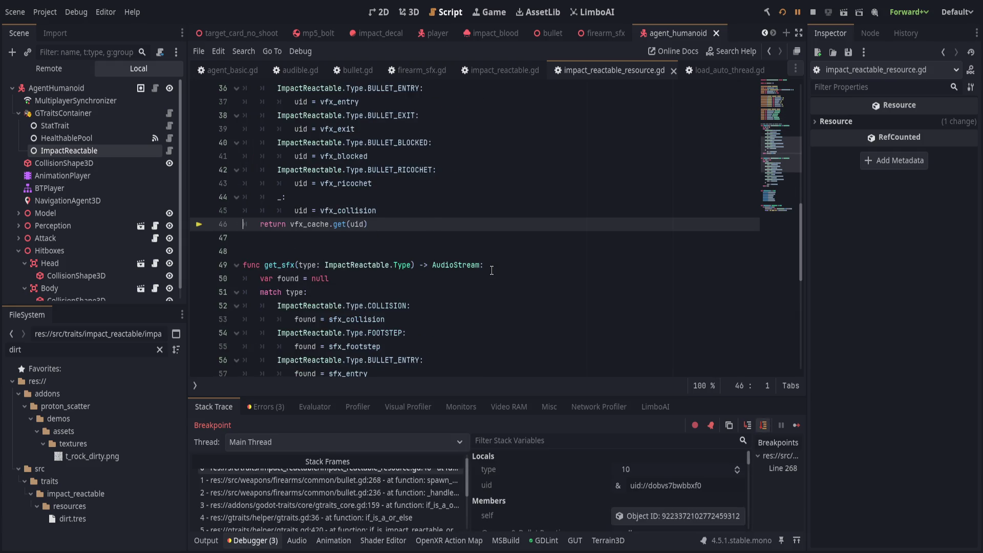
{"action": "scroll", "coordinate": [589, 478], "scroll_direction": "down", "scroll_amount": 3}
{"action": "scroll", "coordinate": [589, 479], "scroll_direction": "up", "scroll_amount": 3}
{"action": "scroll", "coordinate": [600, 502], "scroll_direction": "down", "scroll_amount": 3}
{"action": "scroll", "coordinate": [602, 505], "scroll_direction": "down", "scroll_amount": 5}
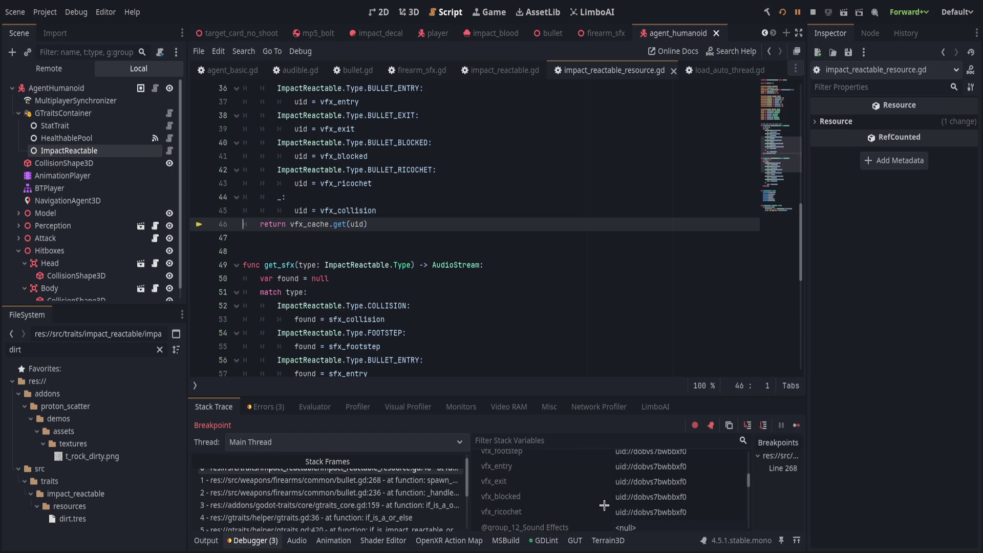
{"action": "scroll", "coordinate": [604, 504], "scroll_direction": "down", "scroll_amount": 1}
{"action": "scroll", "coordinate": [604, 505], "scroll_direction": "down", "scroll_amount": 10}
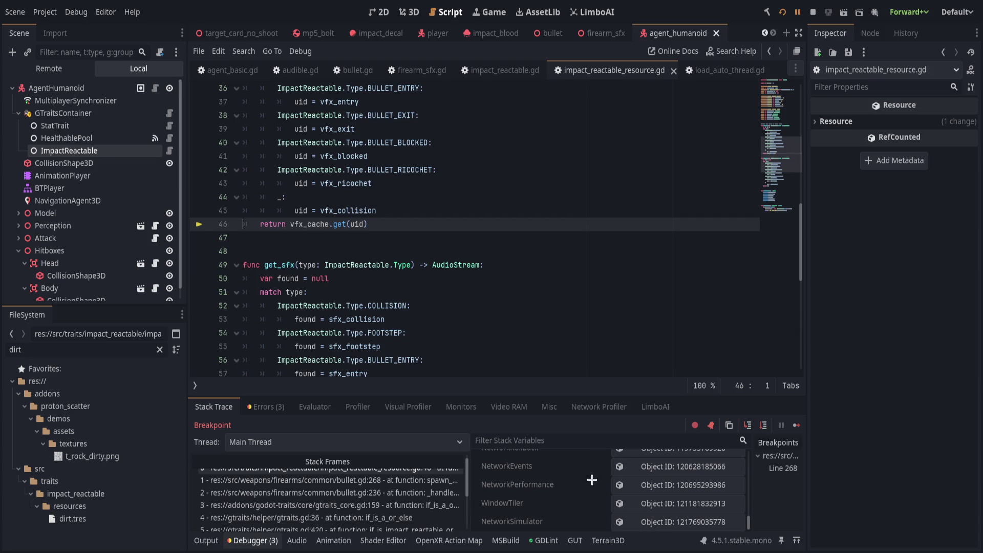
{"action": "key", "text": "F11"}
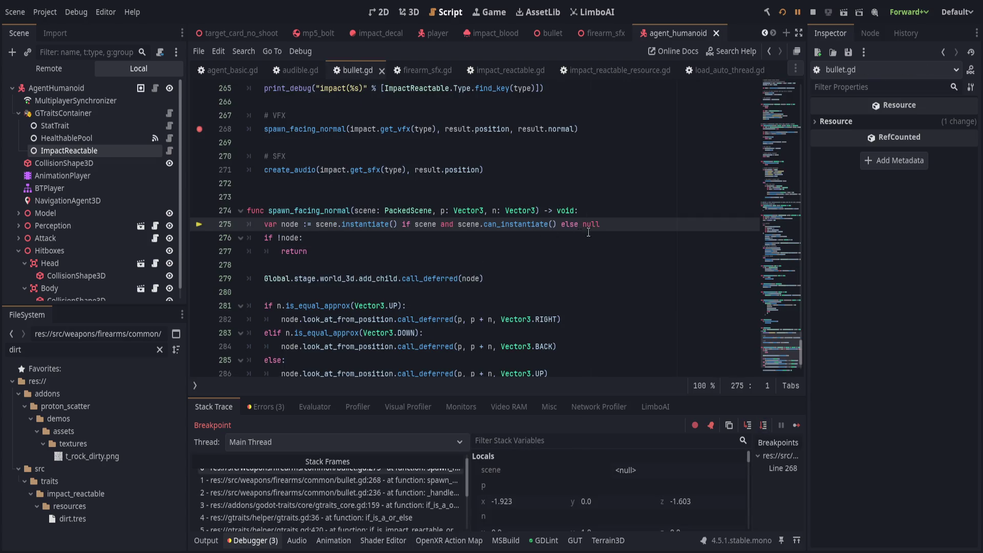
Step: Remove the line 268 breakpoint, show the Output log, and go back to impact_reactable_resource.gd
{"action": "left_click", "coordinate": [199, 129]}
{"action": "left_click", "coordinate": [626, 116]}
{"action": "left_click", "coordinate": [636, 133]}
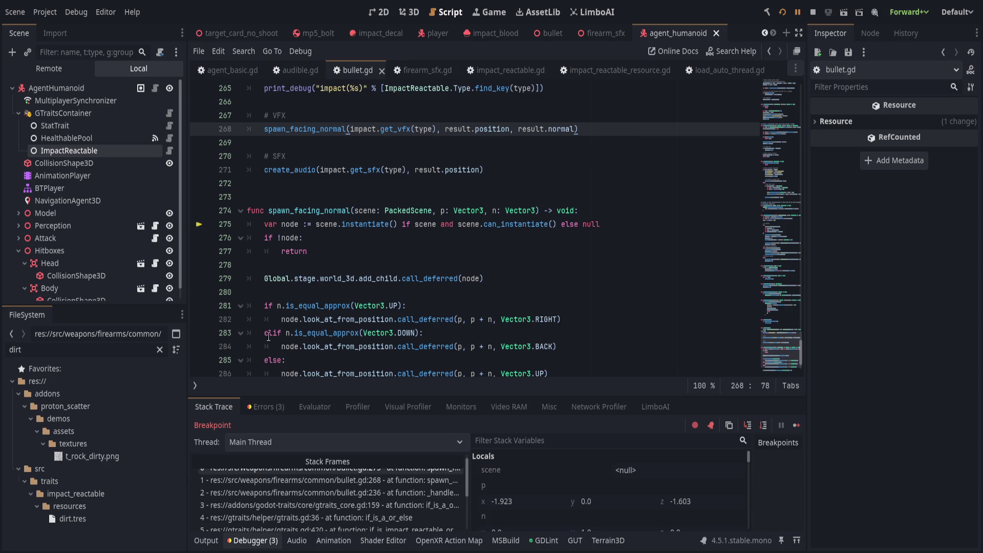
{"action": "left_click", "coordinate": [207, 540]}
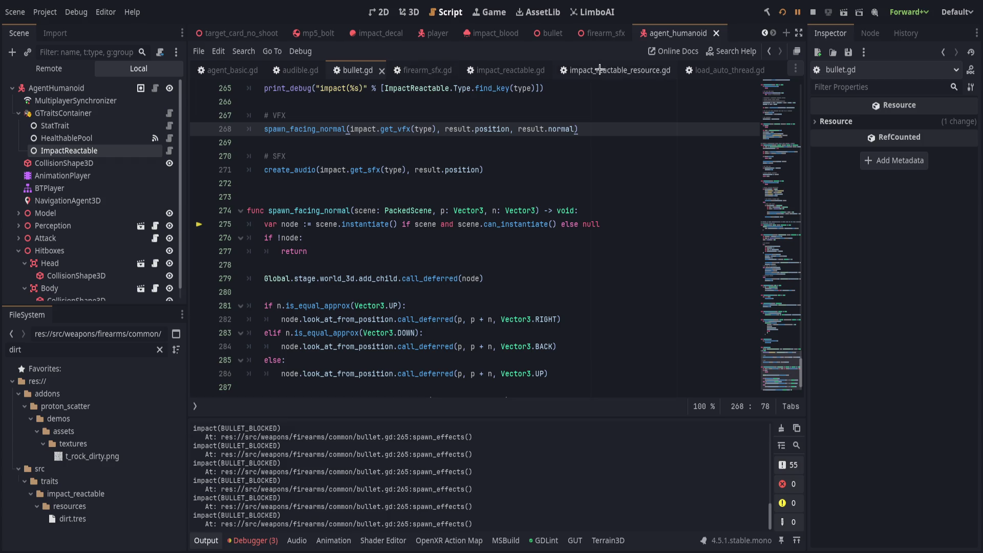
{"action": "key", "text": "alt+Left"}
Step: Type vfx_cache on line 3 as Dictionary[StringName, PackedScene] and save the script
{"action": "scroll", "coordinate": [440, 287], "scroll_direction": "up", "scroll_amount": 8}
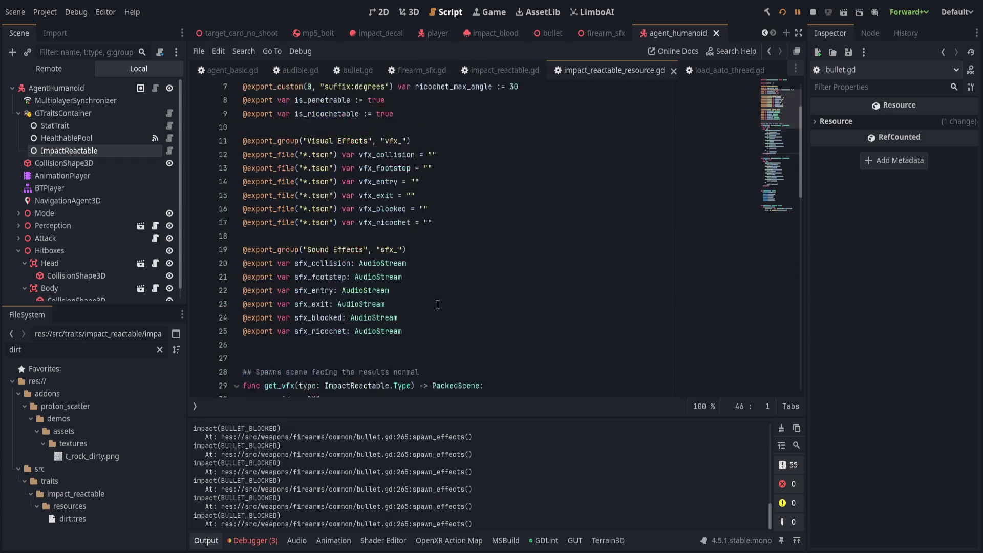
{"action": "scroll", "coordinate": [438, 312], "scroll_direction": "up", "scroll_amount": 1}
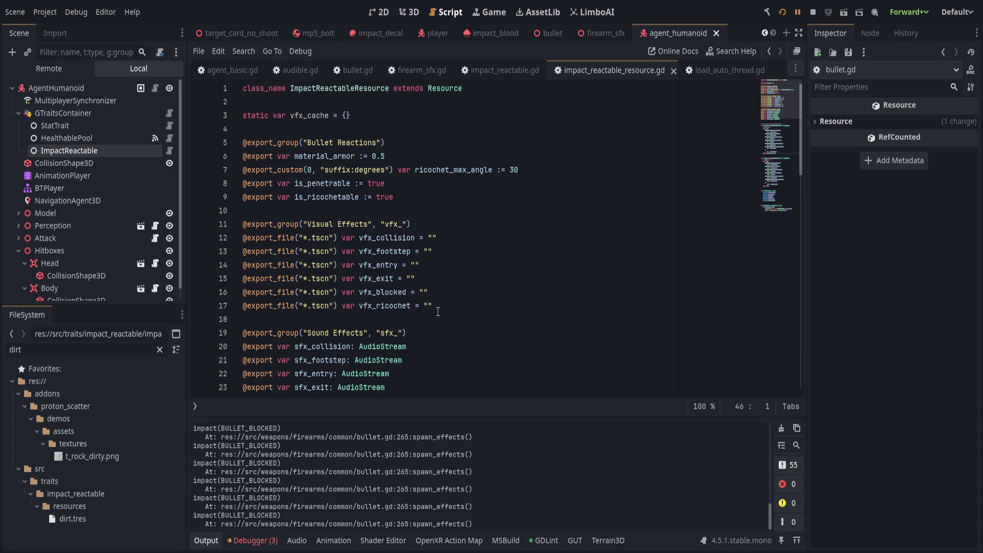
{"action": "left_click", "coordinate": [337, 115]}
{"action": "type", "text": ": Dictionary[StringNa"}
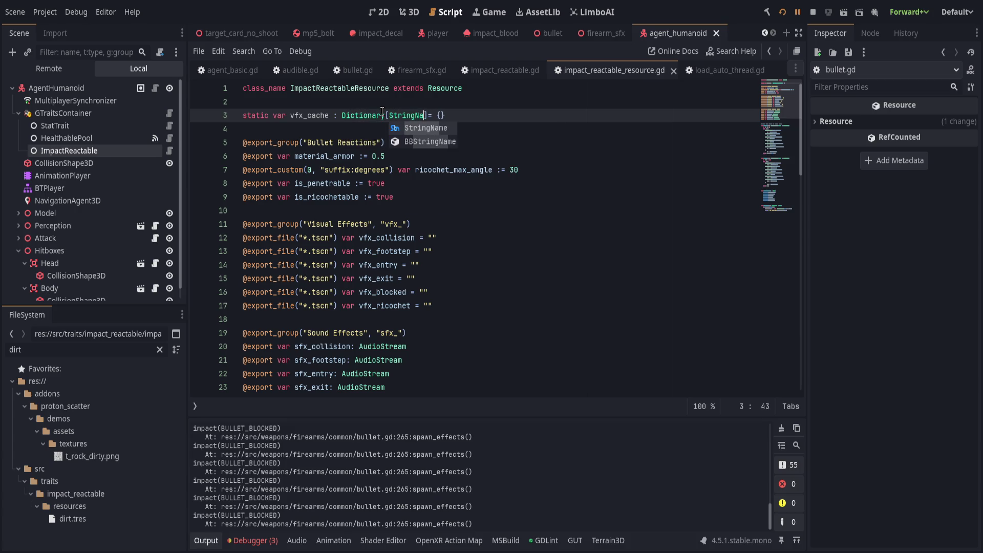
{"action": "type", "text": "me,"}
{"action": "type", "text": " PackedScene"}
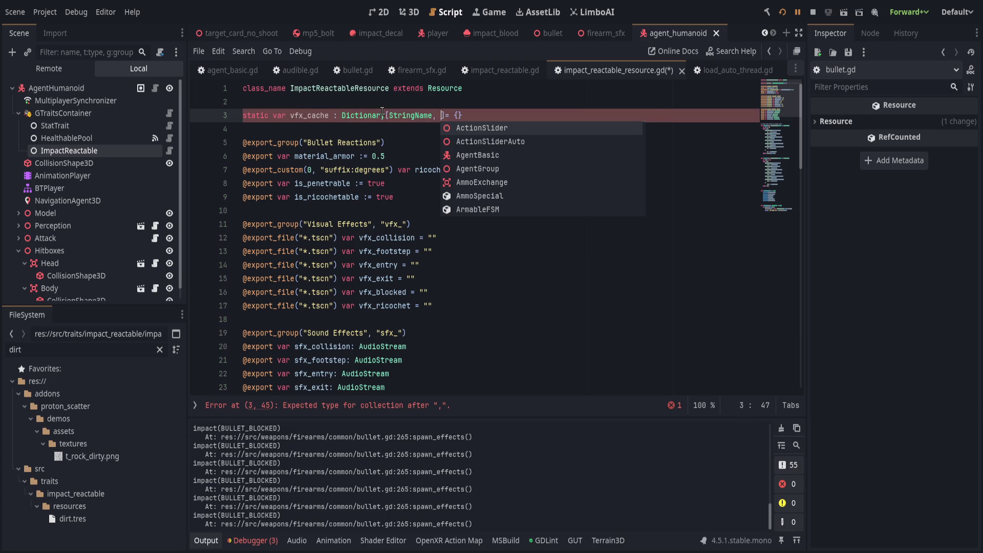
{"action": "key", "text": "End"}
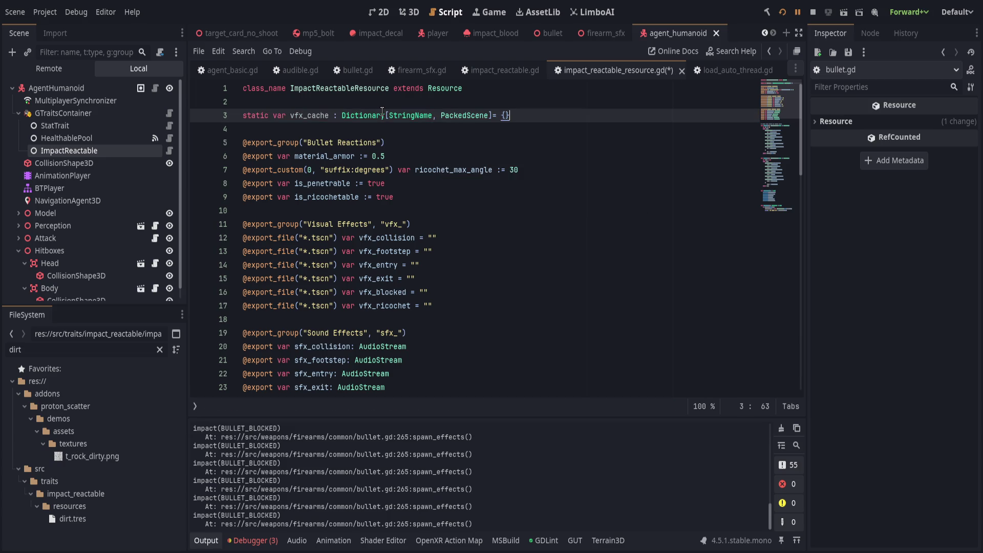
{"action": "scroll", "coordinate": [461, 179], "scroll_direction": "down", "scroll_amount": 20}
{"action": "key", "text": "ctrl+s"}
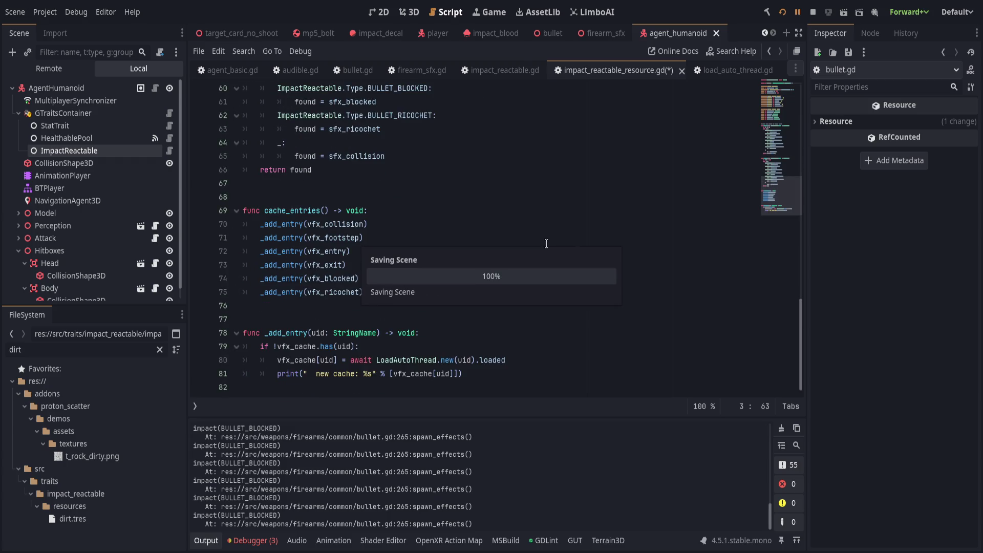
Step: Go to the has(uid) check on line 79 and the loaded signal on the cache loading line
{"action": "left_click", "coordinate": [444, 348]}
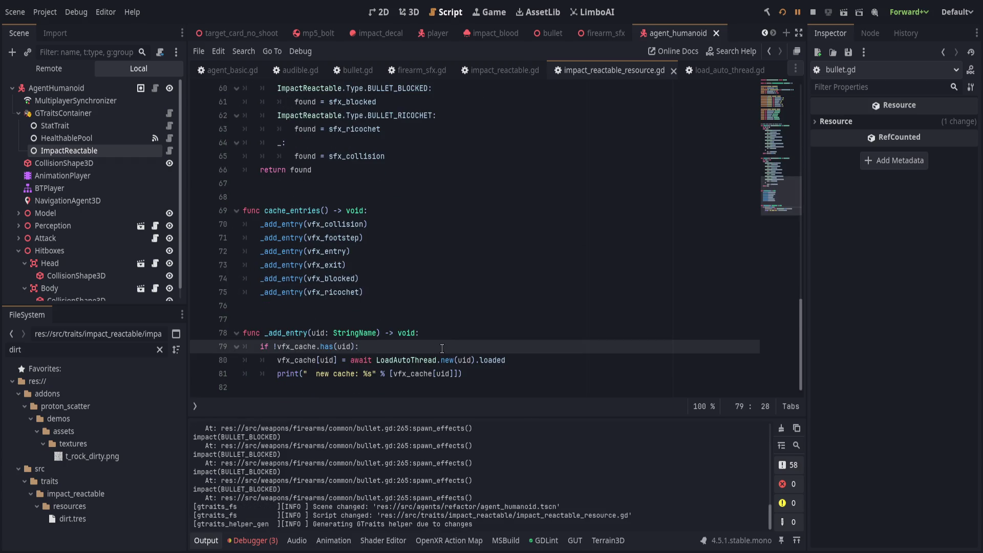
{"action": "left_click", "coordinate": [502, 361]}
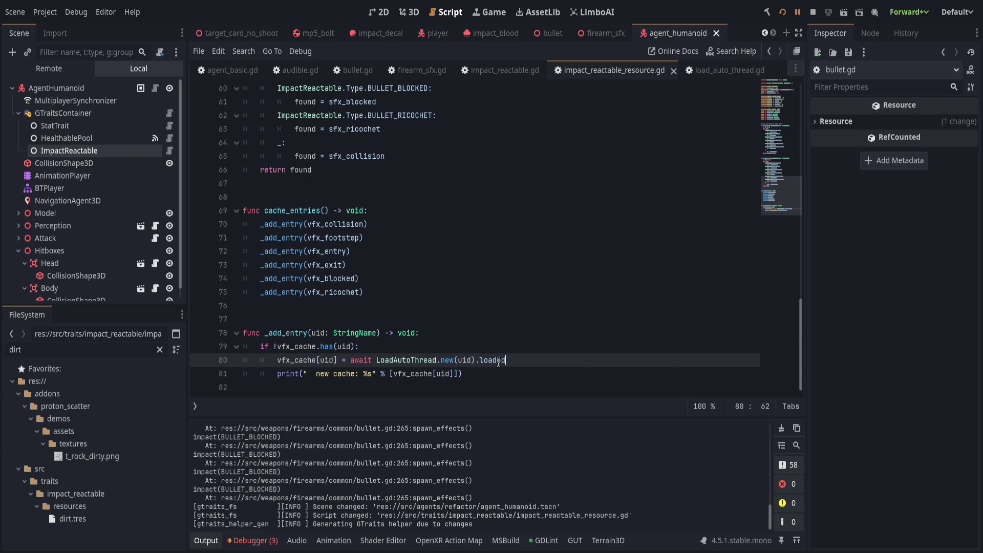
{"action": "left_click", "coordinate": [494, 361]}
Step: Jump to the loaded signal definition, replace the selected text with 'object', and find loaded.emit on line 30
{"action": "key", "text": "F12"}
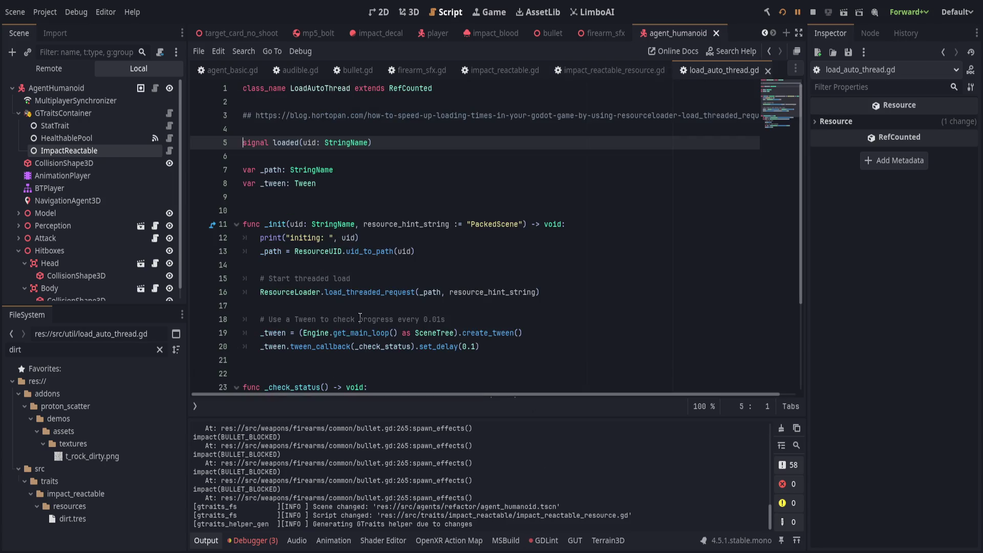
{"action": "scroll", "coordinate": [404, 307], "scroll_direction": "down", "scroll_amount": 1}
{"action": "scroll", "coordinate": [359, 290], "scroll_direction": "up", "scroll_amount": 1}
{"action": "left_click_drag", "start_coordinate": [303, 143], "coordinate": [368, 142]}
{"action": "type", "text": "object"}
{"action": "double_click", "coordinate": [287, 142]}
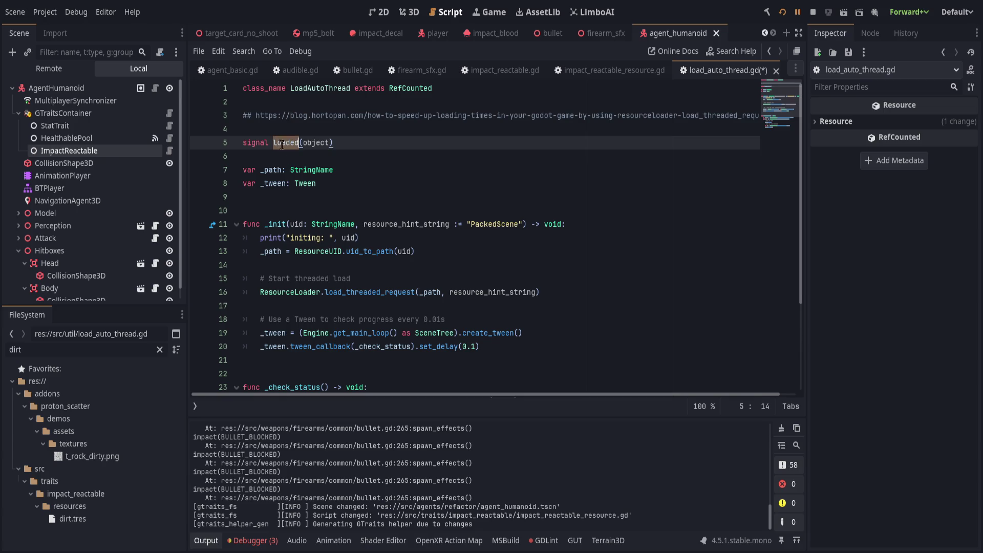
{"action": "scroll", "coordinate": [464, 307], "scroll_direction": "down", "scroll_amount": 3}
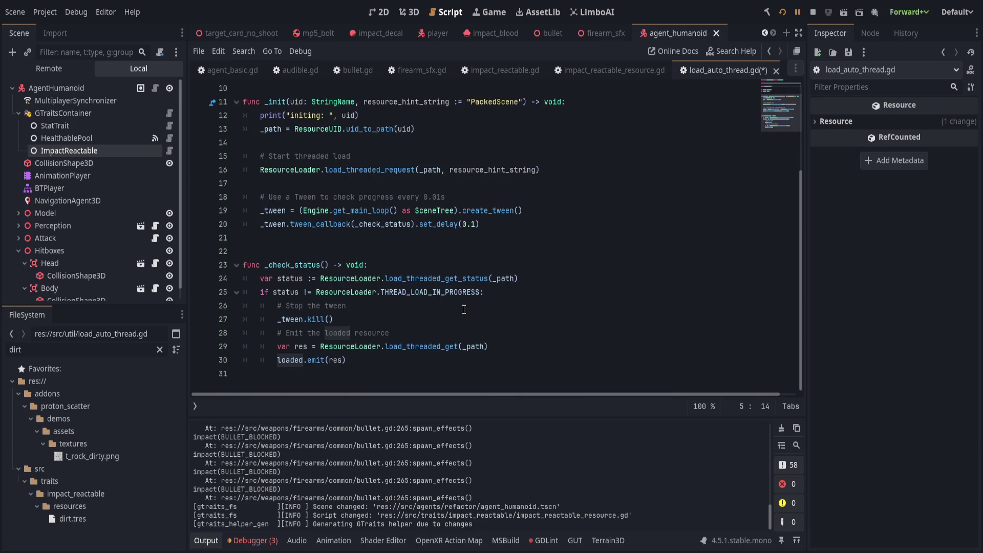
{"action": "left_click", "coordinate": [391, 357]}
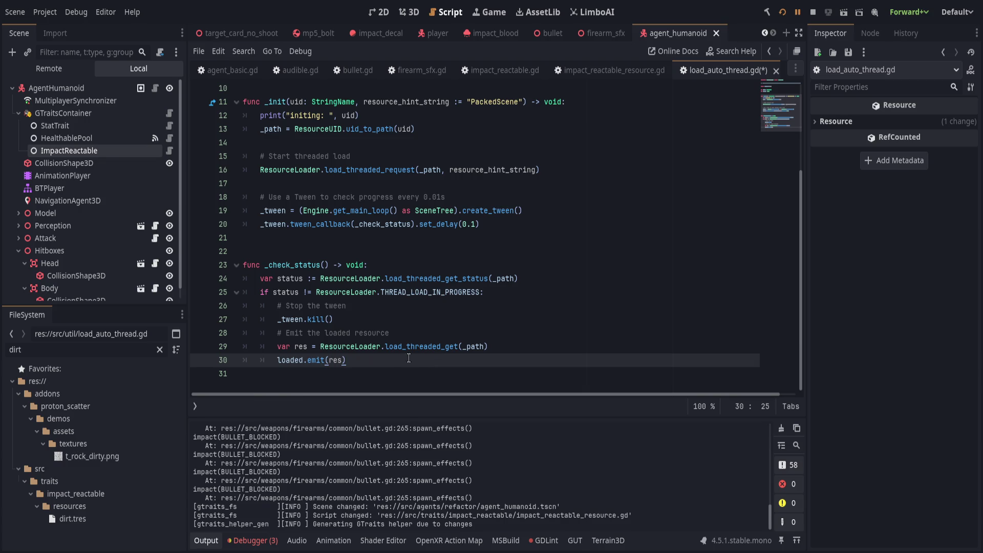
Step: Move the load_threaded_get(_path) call from the res line into loaded.emit and save
{"action": "left_click_drag", "start_coordinate": [354, 347], "coordinate": [548, 346]}
{"action": "key", "text": "BackSpace"}
{"action": "key", "text": "ctrl+z"}
{"action": "key", "text": "ctrl+z"}
{"action": "key", "text": "ctrl+z"}
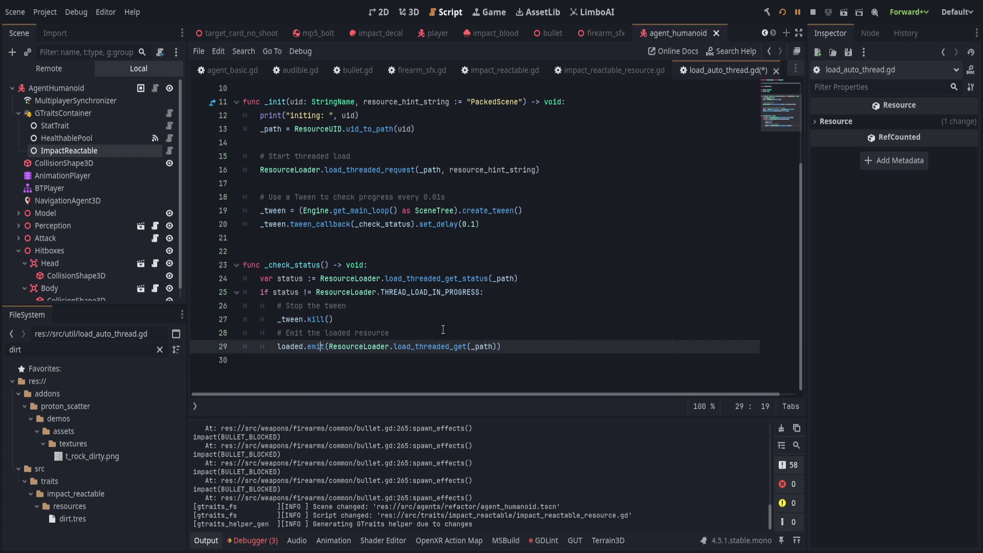
{"action": "key", "text": "ctrl+s"}
Step: Delete the initing print line and save load_auto_thread.gd
{"action": "scroll", "coordinate": [426, 335], "scroll_direction": "up", "scroll_amount": 3}
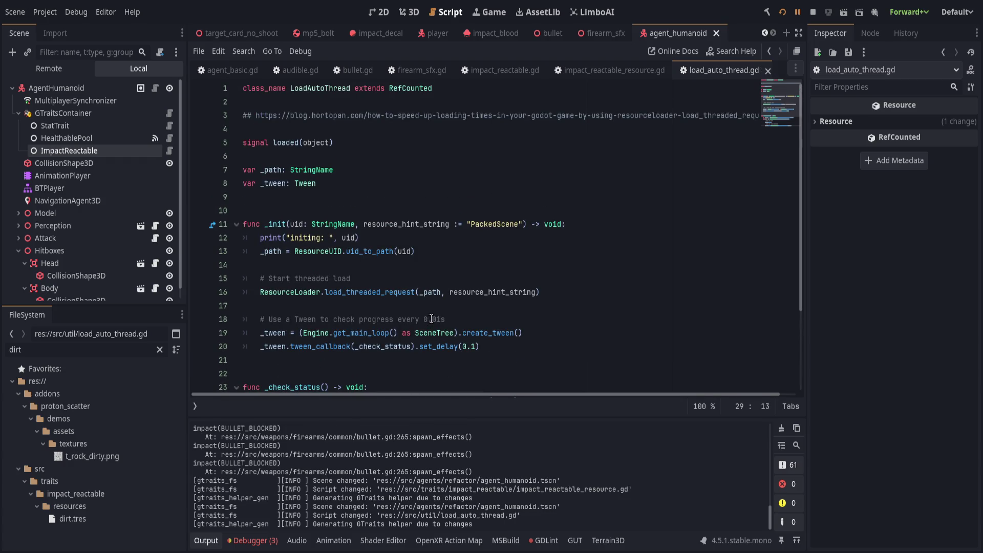
{"action": "left_click", "coordinate": [407, 236]}
{"action": "key", "text": "ctrl+shift+k"}
{"action": "key", "text": "ctrl+s"}
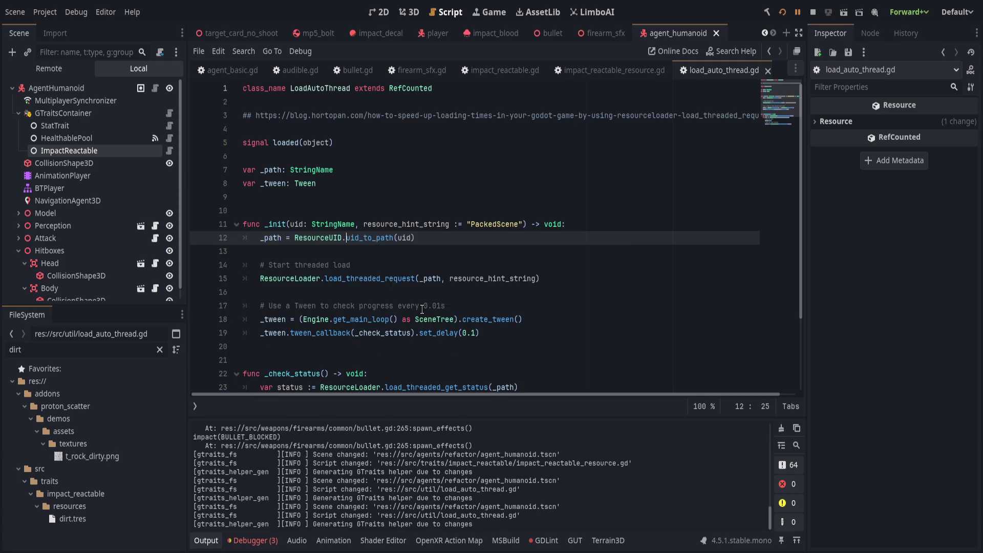
Step: Review the new cache print and await load lines in impact_reactable_resource.gd, then restart the game
{"action": "left_click", "coordinate": [603, 67]}
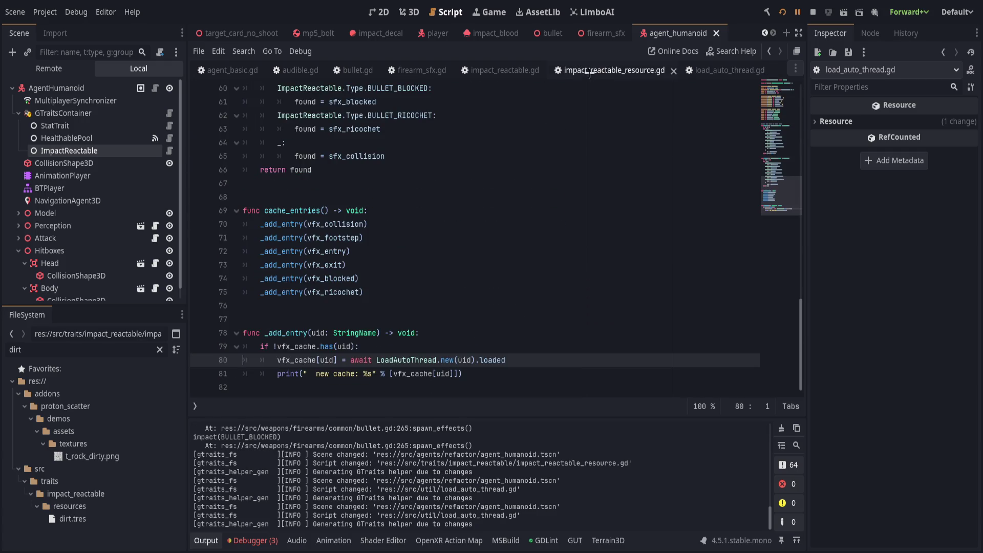
{"action": "left_click", "coordinate": [531, 373]}
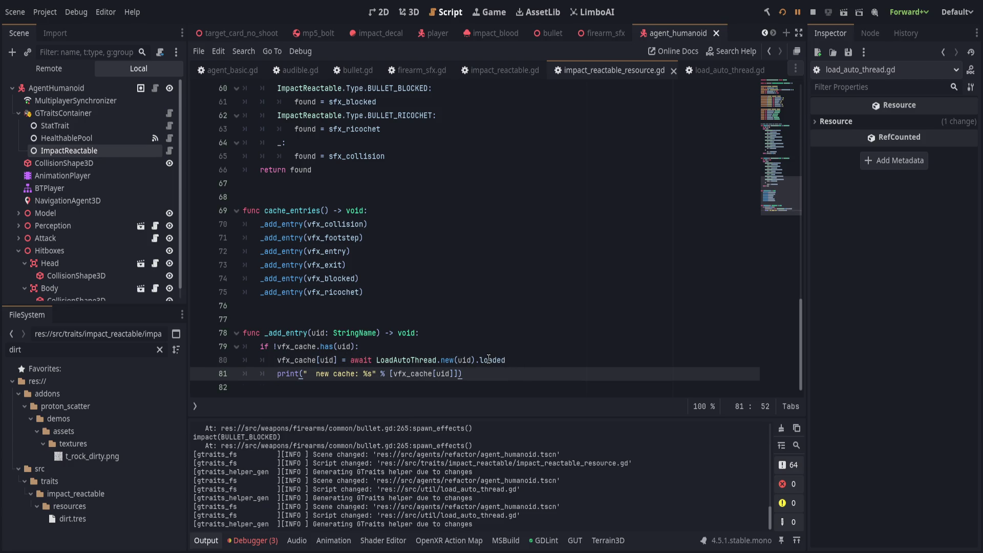
{"action": "left_click", "coordinate": [537, 361]}
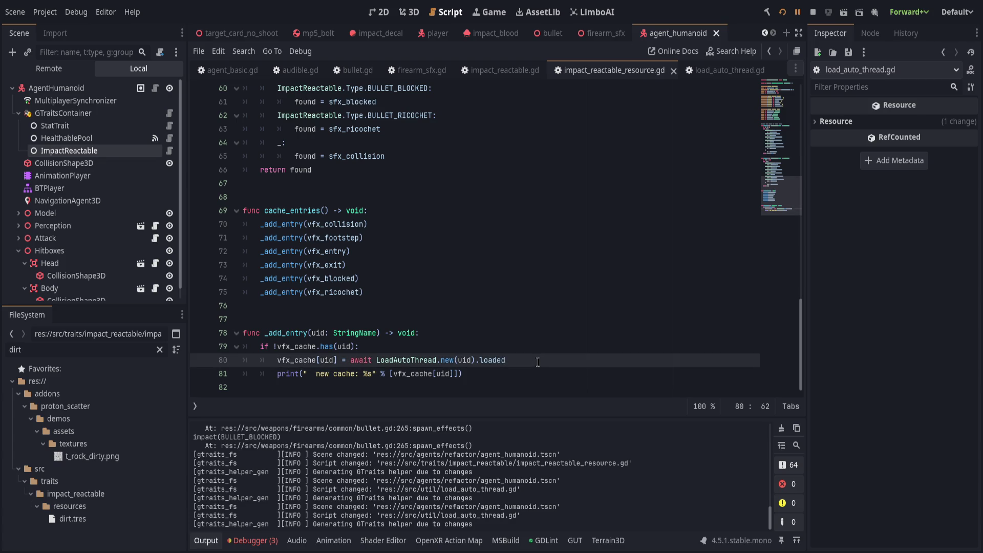
{"action": "left_click", "coordinate": [780, 12]}
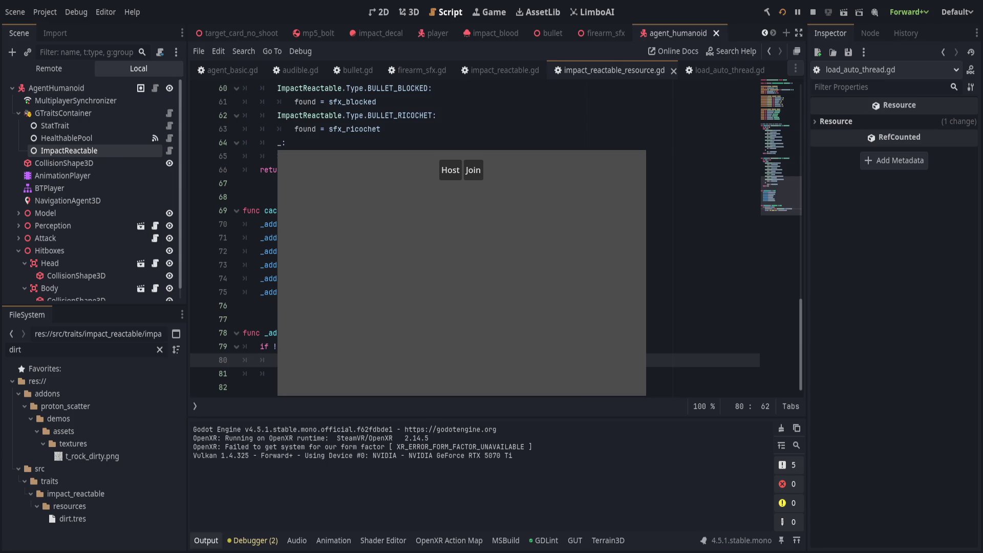
Step: Host a game session and read the Output log's new cache entries and BULLET_BLOCKED impacts
{"action": "left_click", "coordinate": [504, 353]}
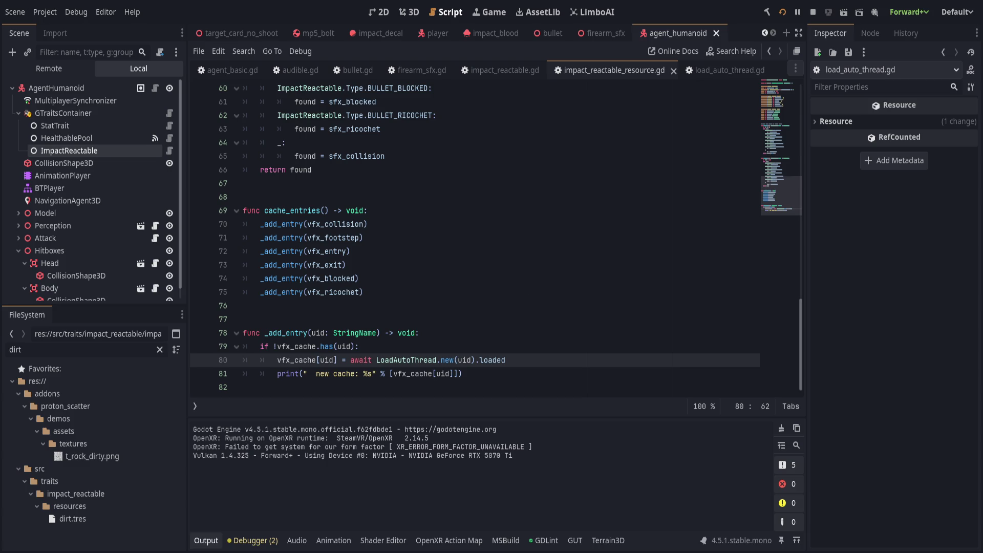
{"action": "left_click", "coordinate": [451, 171]}
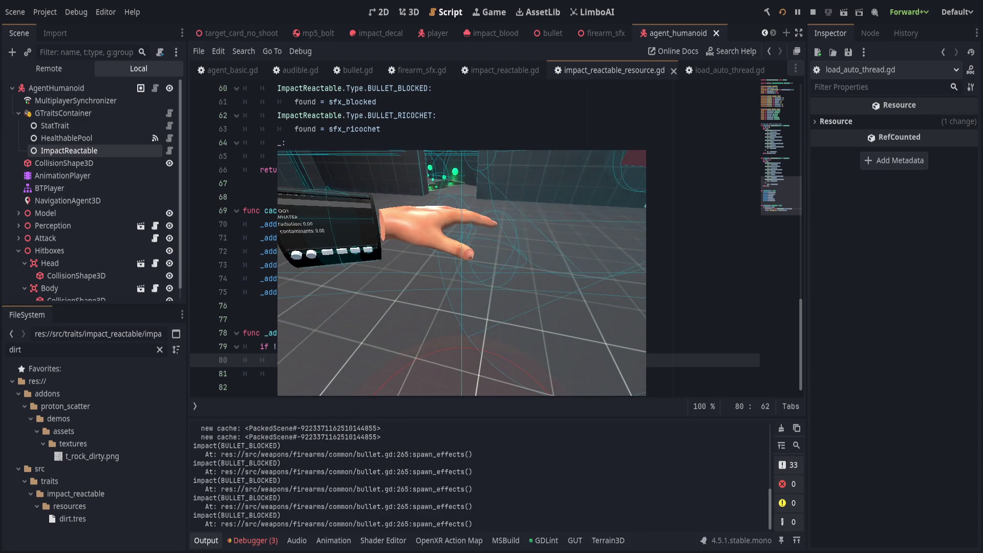
{"action": "left_click", "coordinate": [372, 435]}
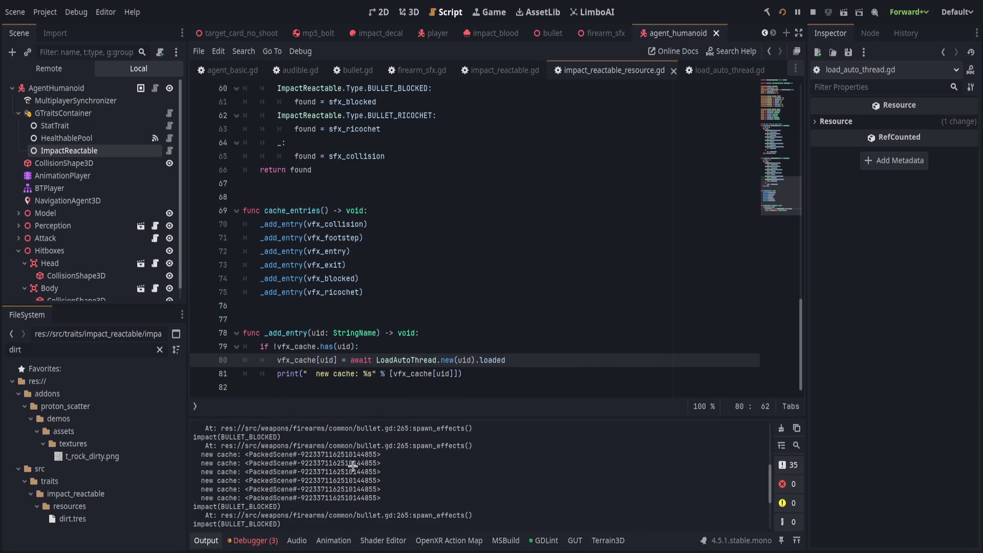
{"action": "key", "text": "alt+Tab"}
{"action": "key", "text": "alt+Tab"}
{"action": "left_click", "coordinate": [500, 72]}
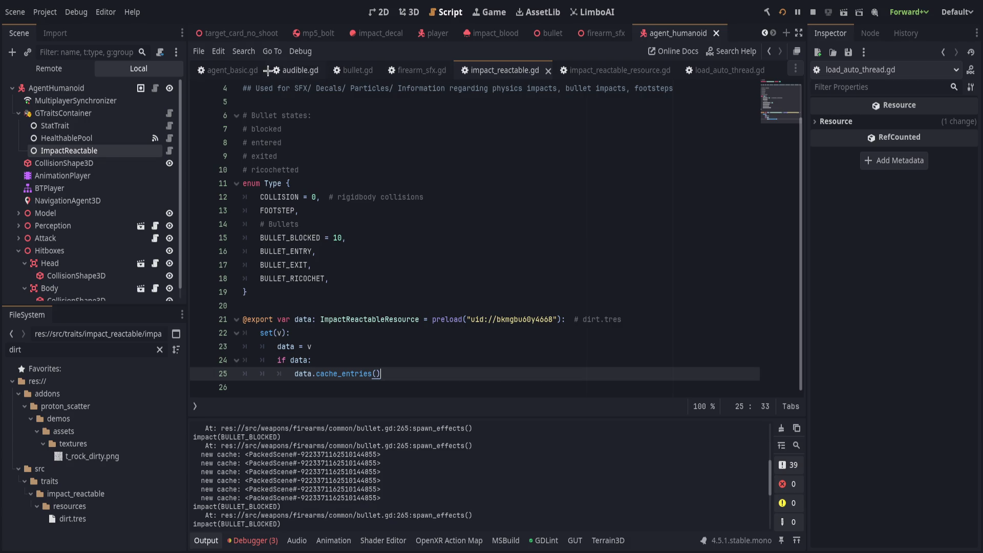
Step: Add a breakpoint on line 275 of bullet.gd
{"action": "left_click", "coordinate": [353, 70]}
{"action": "scroll", "coordinate": [214, 222], "scroll_direction": "up", "scroll_amount": 2}
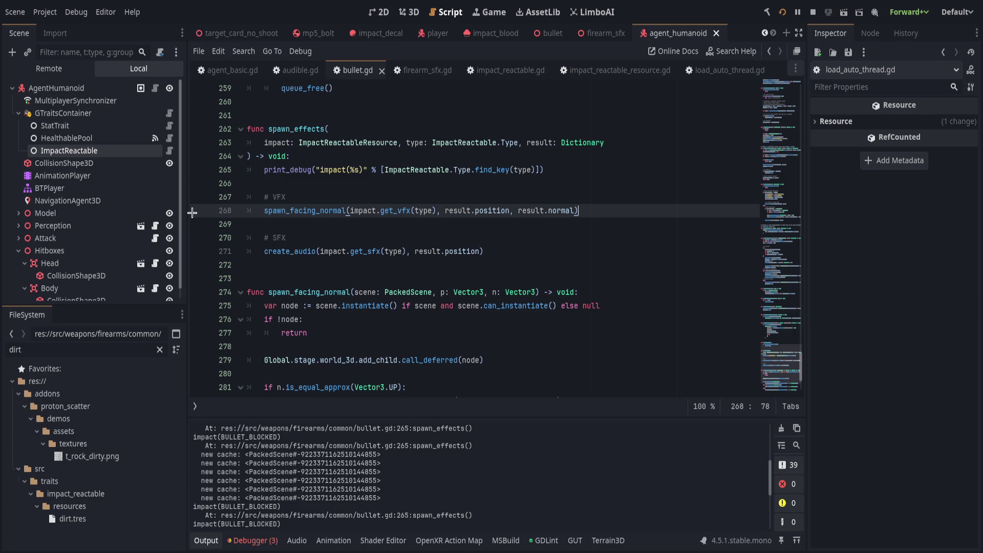
{"action": "scroll", "coordinate": [193, 215], "scroll_direction": "down", "scroll_amount": 1}
{"action": "left_click", "coordinate": [199, 265]}
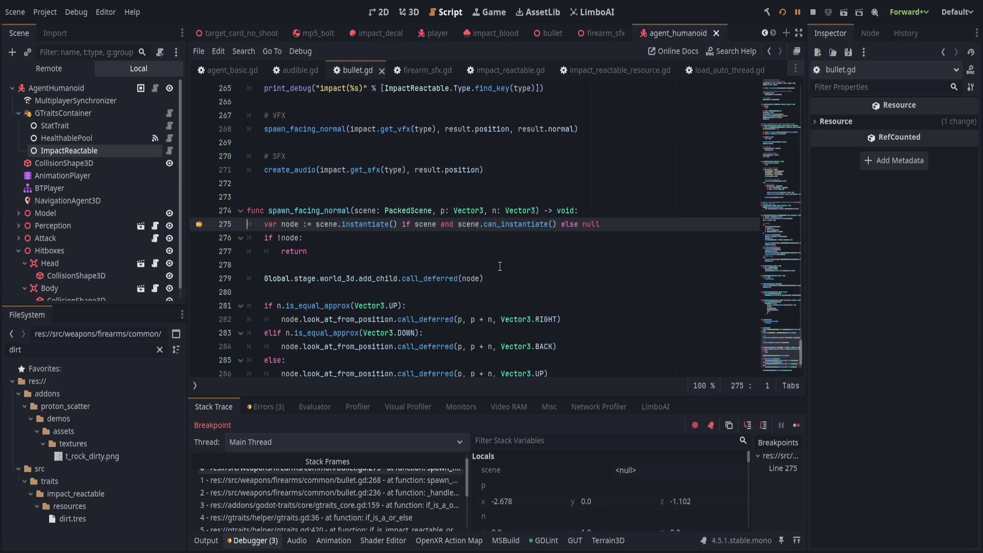
Step: Inspect stack frames at lines 275, 268 and 236 to find the null scene, then check the Output log
{"action": "scroll", "coordinate": [378, 500], "scroll_direction": "up", "scroll_amount": 1}
{"action": "left_click", "coordinate": [384, 487]}
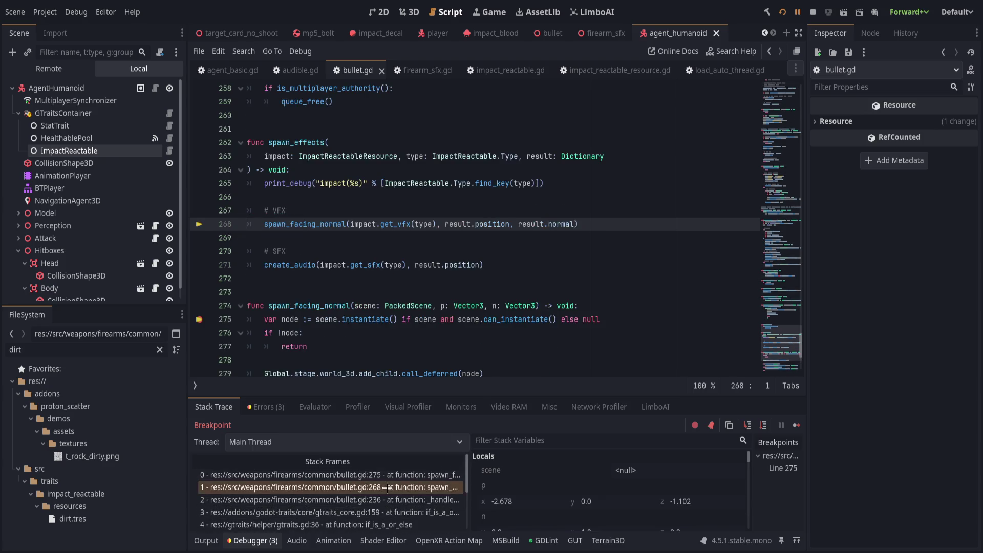
{"action": "left_click", "coordinate": [391, 499]}
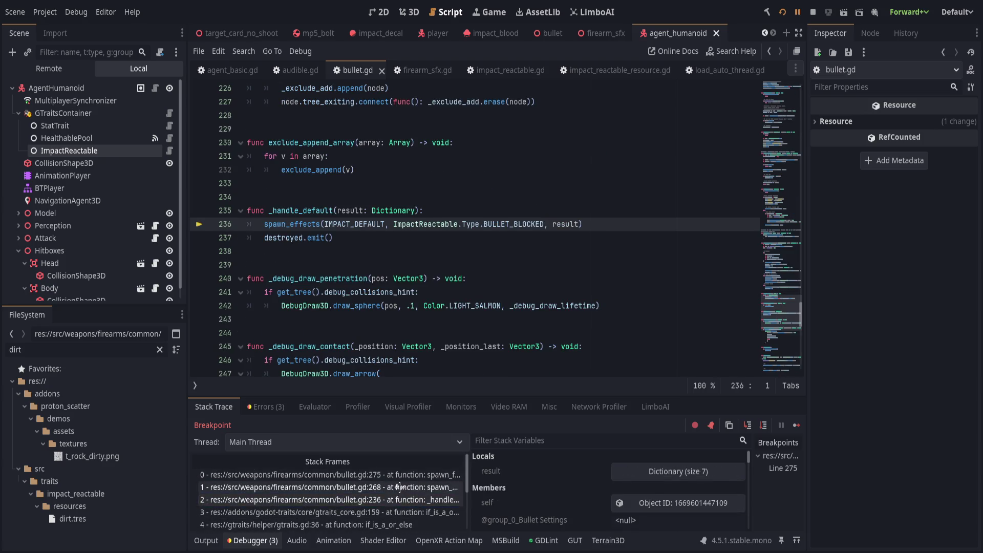
{"action": "left_click", "coordinate": [358, 487]}
{"action": "left_click", "coordinate": [327, 474]}
{"action": "left_click", "coordinate": [205, 540]}
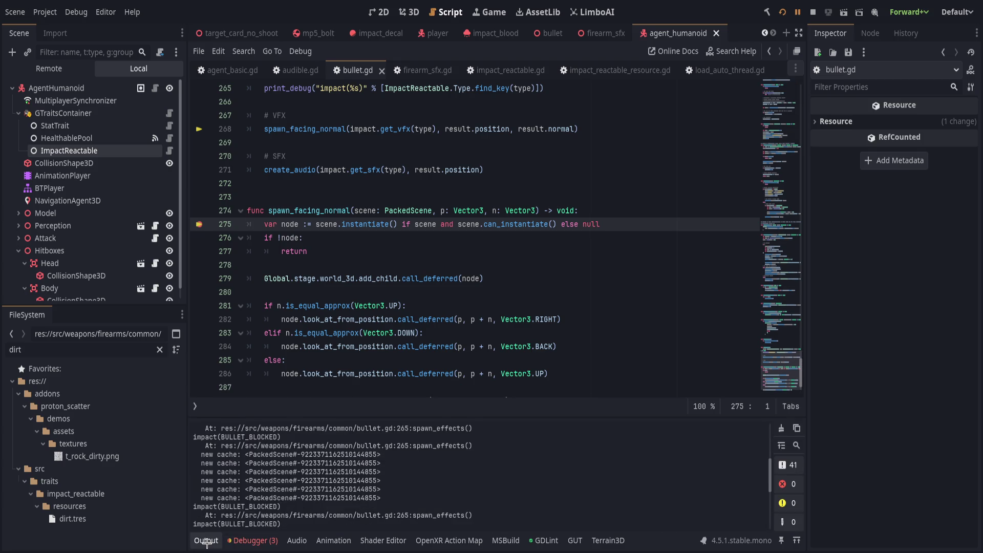
{"action": "scroll", "coordinate": [366, 476], "scroll_direction": "down", "scroll_amount": 2}
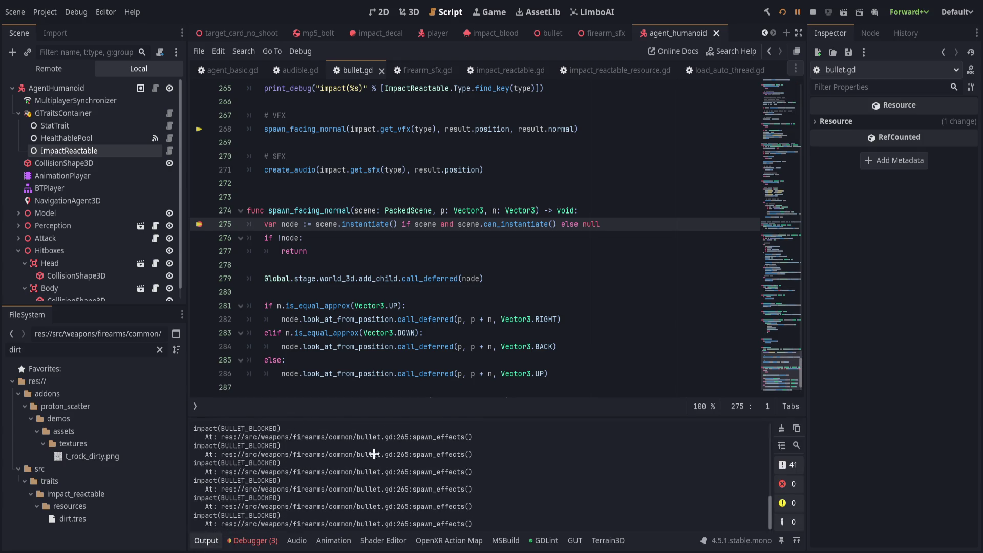
{"action": "left_click", "coordinate": [502, 72]}
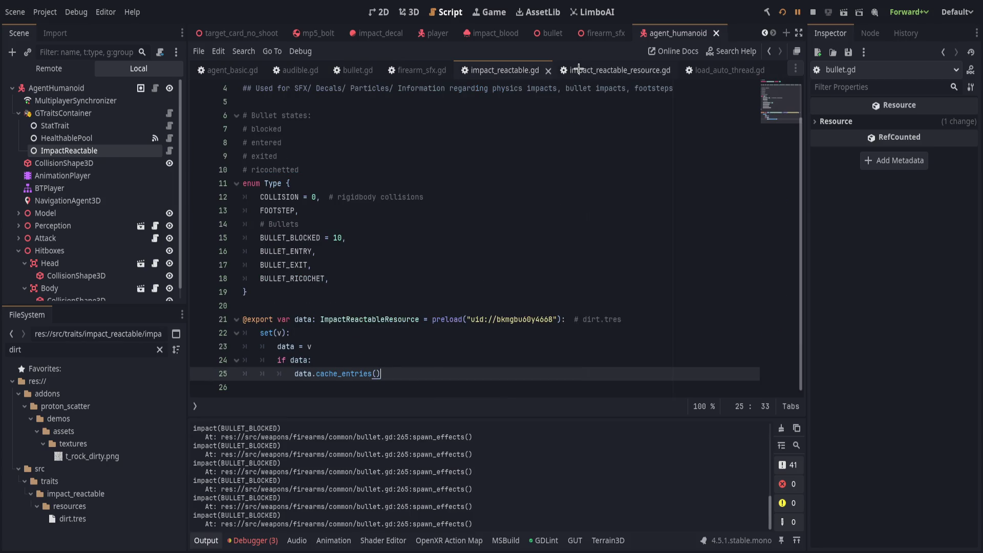
Step: Add print_debug("cache get: ", vfx_cache) at line 46 in get_vfx and save
{"action": "left_click", "coordinate": [578, 68]}
{"action": "scroll", "coordinate": [474, 262], "scroll_direction": "up", "scroll_amount": 10}
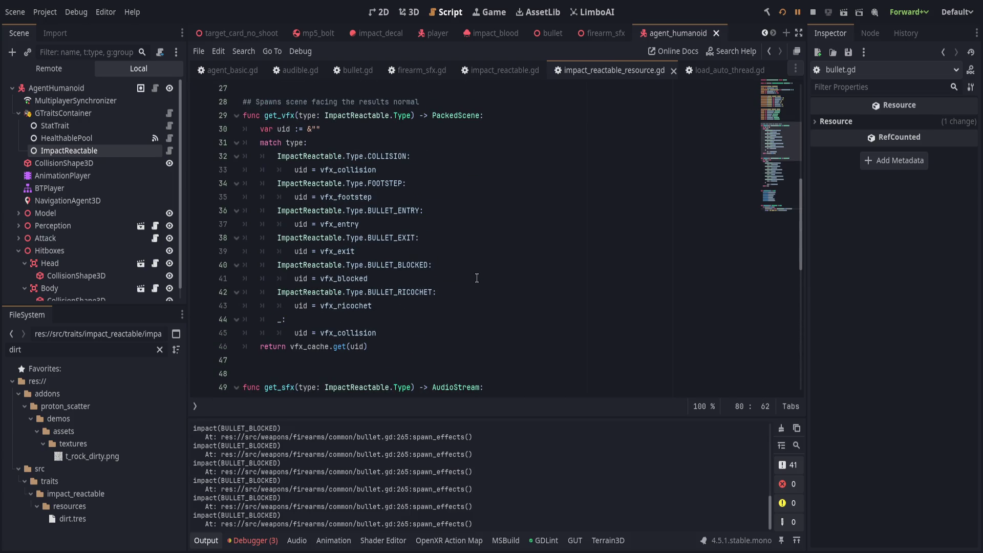
{"action": "left_click", "coordinate": [450, 350]}
{"action": "key", "text": "ctrl+z"}
{"action": "key", "text": "ctrl+z"}
{"action": "key", "text": "ctrl+z"}
{"action": "scroll", "coordinate": [471, 341], "scroll_direction": "down", "scroll_amount": 4}
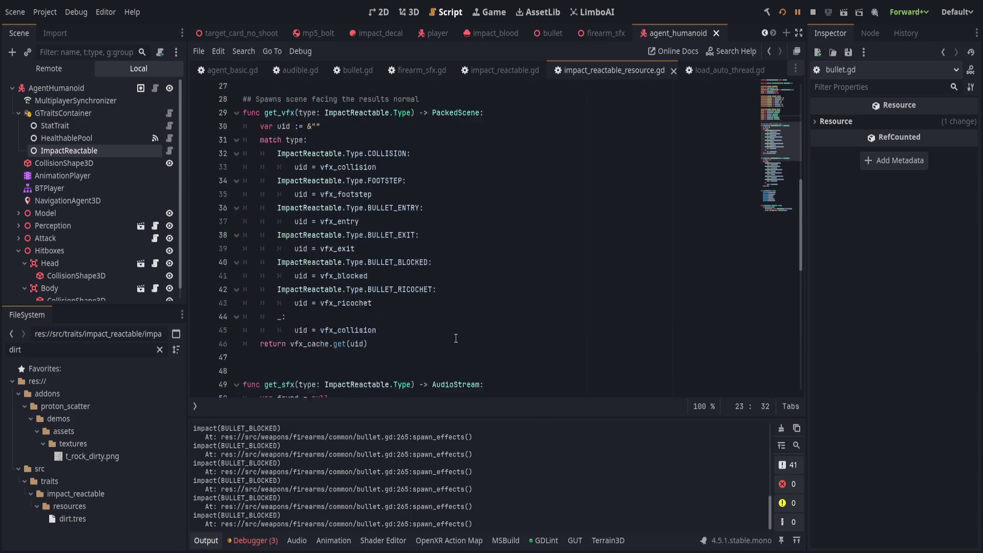
{"action": "left_click", "coordinate": [455, 222]}
{"action": "key", "text": "Down"}
{"action": "type", "text": "print_debug("}
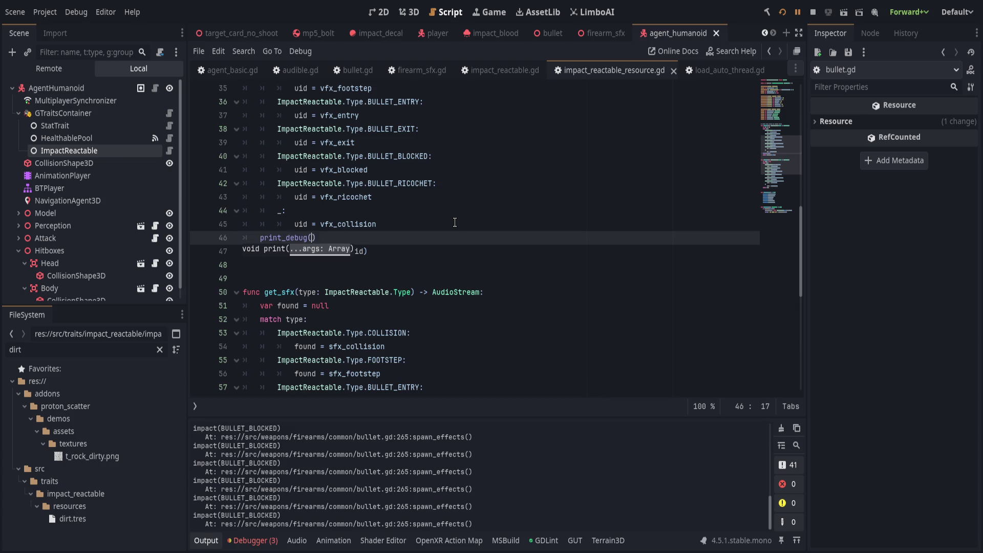
{"action": "type", "text": "\"cache get: \", "}
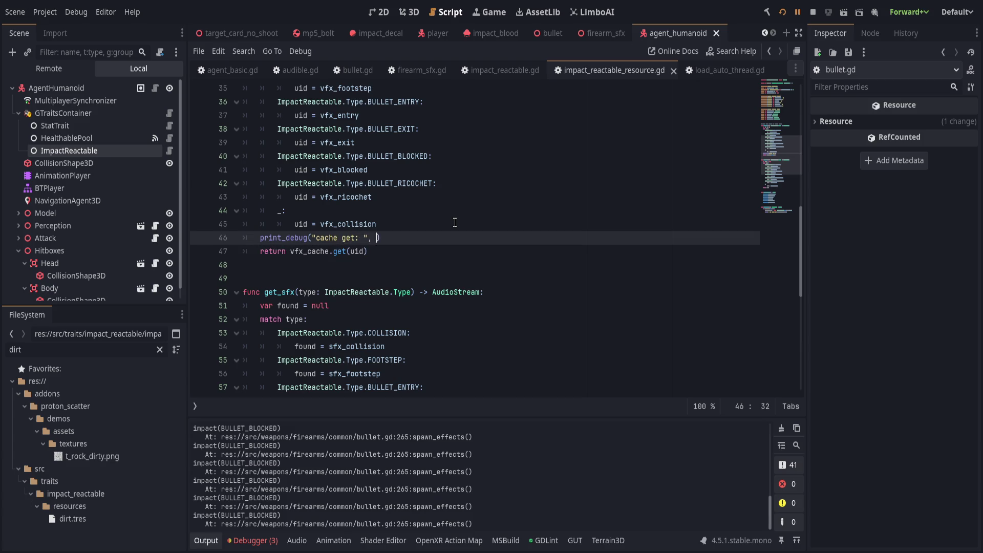
{"action": "type", "text": "vfx_cache"}
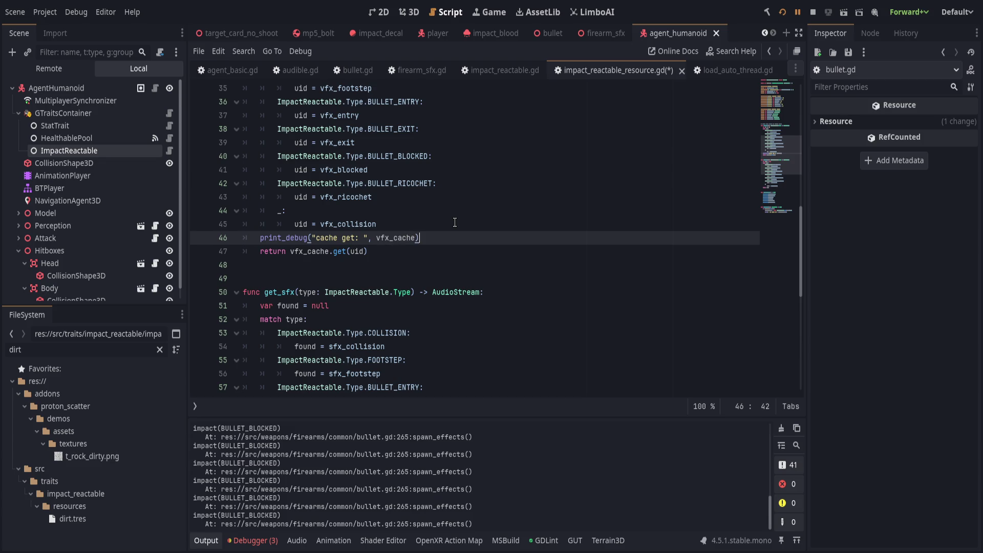
{"action": "key", "text": "ctrl+s"}
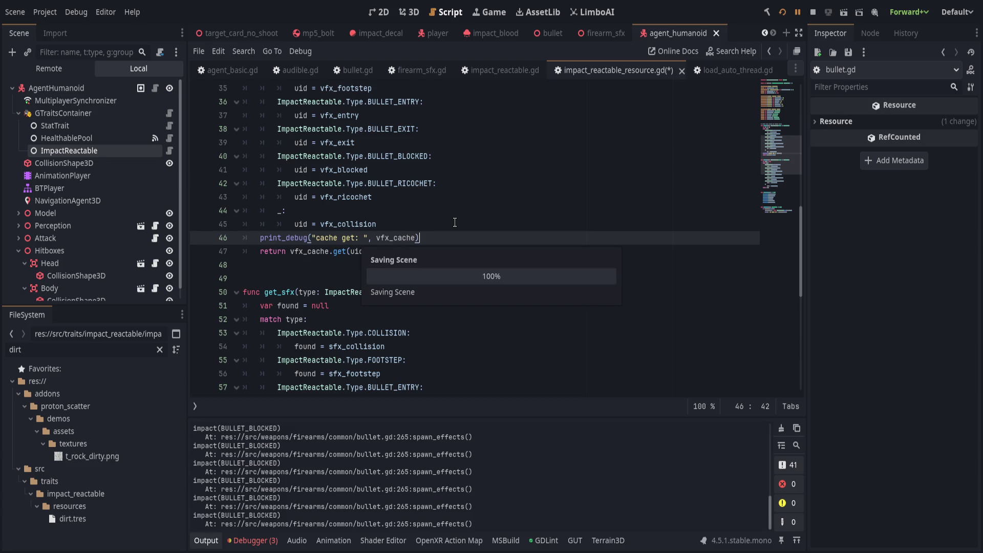
Step: Store vfx_cache.get(uid) in variable g, return g with a breakpoint on it, and resume the game
{"action": "key", "text": "Left"}
{"action": "key", "text": "Left"}
{"action": "key", "text": "Left"}
{"action": "key", "text": "Return"}
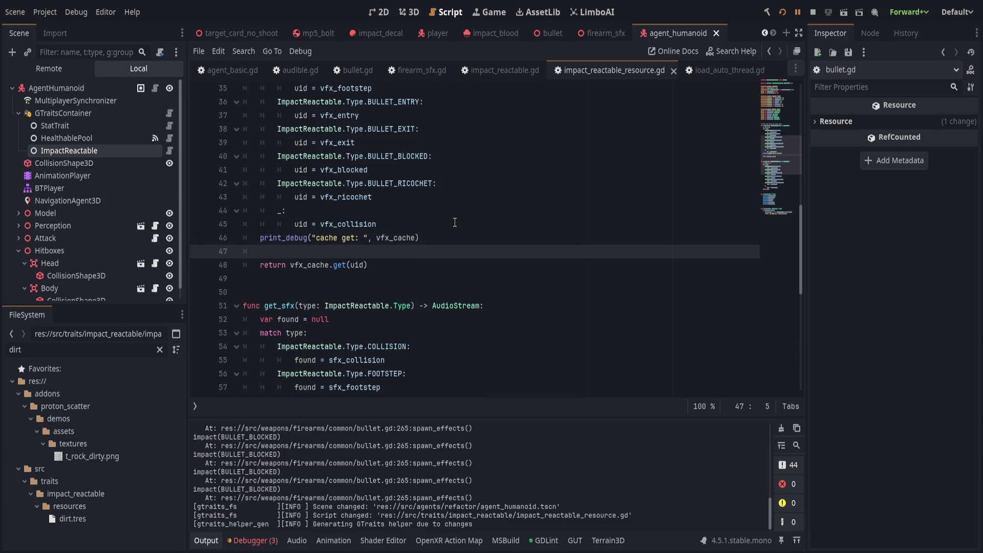
{"action": "left_click_drag", "start_coordinate": [290, 265], "coordinate": [368, 265]}
{"action": "key", "text": "ctrl+x"}
{"action": "left_click", "coordinate": [415, 252]}
{"action": "type", "text": "g ="}
{"action": "key", "text": "ctrl+v"}
{"action": "key", "text": "Down"}
{"action": "type", "text": "g"}
{"action": "key", "text": "Escape"}
{"action": "left_click", "coordinate": [199, 265]}
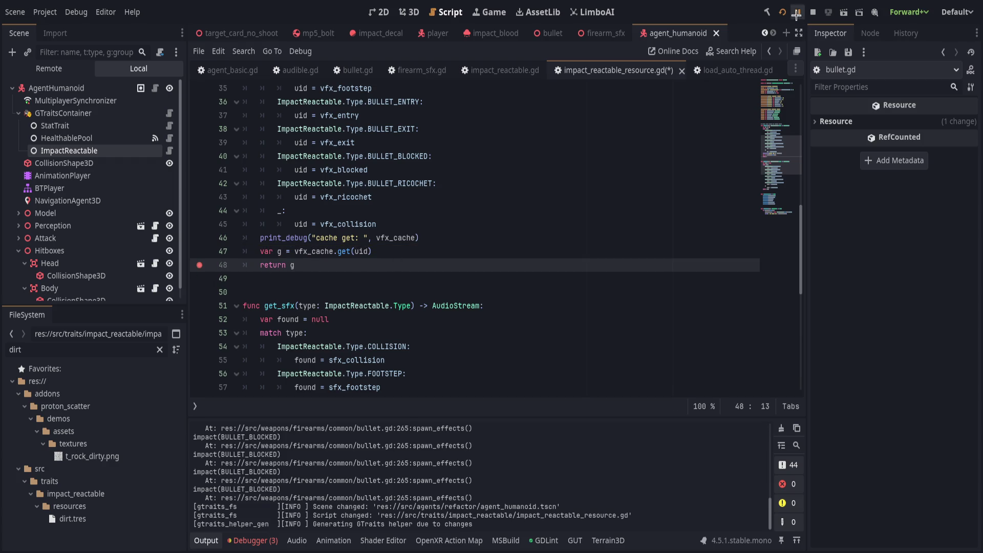
{"action": "left_click", "coordinate": [796, 12]}
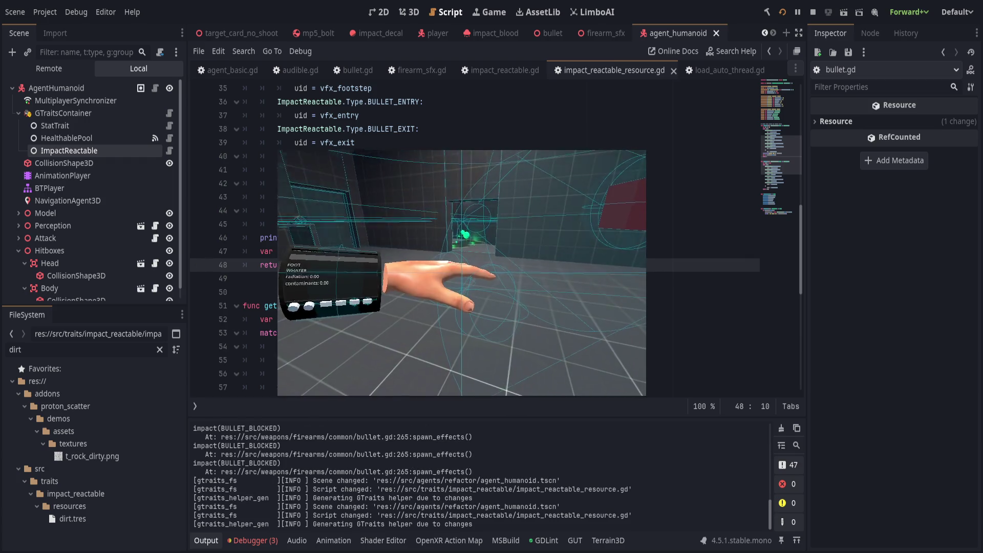
Step: Check the Output log, inspect stack frame 1 at bullet.gd line 268, and open impact_reactable_resource.gd
{"action": "left_click", "coordinate": [205, 537]}
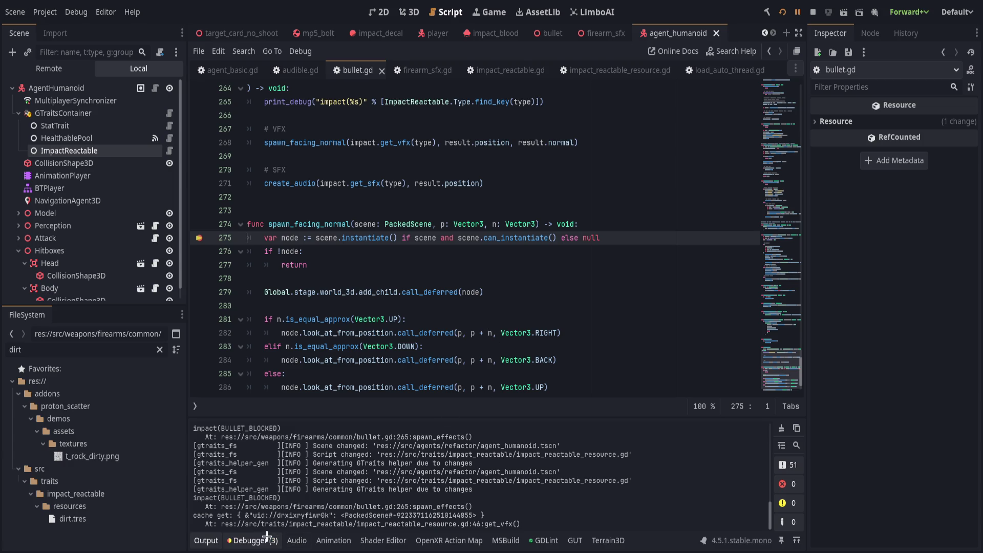
{"action": "left_click", "coordinate": [258, 539]}
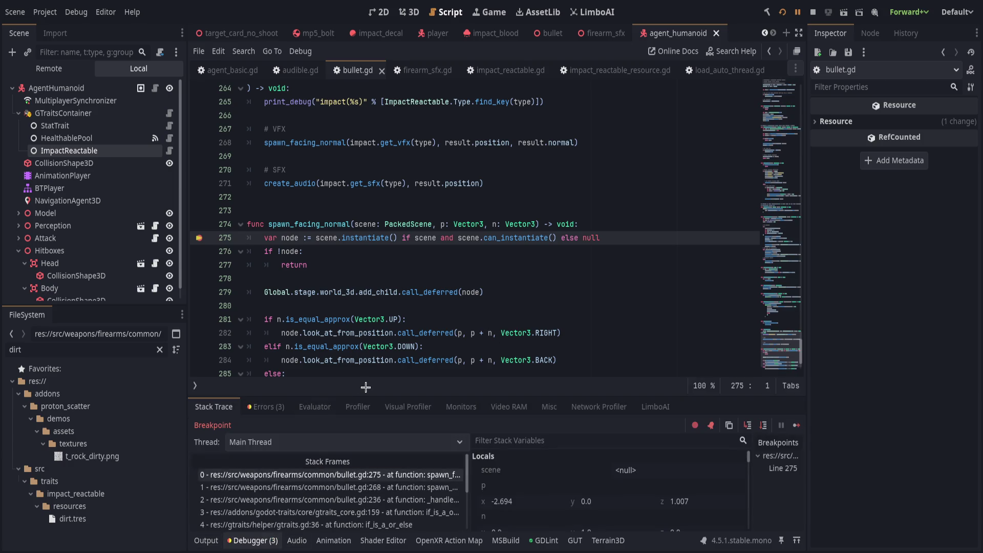
{"action": "left_click", "coordinate": [360, 486]}
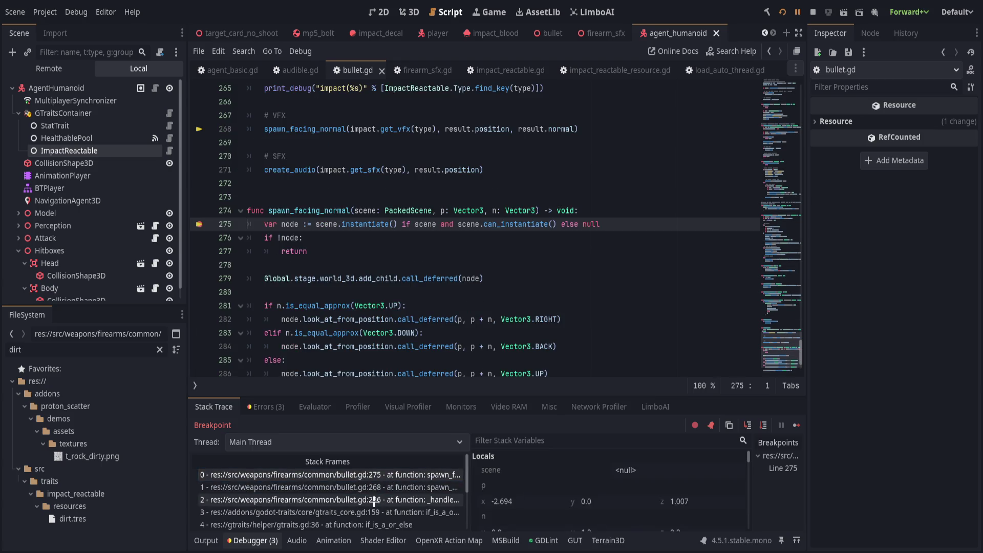
{"action": "scroll", "coordinate": [419, 498], "scroll_direction": "down", "scroll_amount": 1}
{"action": "scroll", "coordinate": [420, 497], "scroll_direction": "up", "scroll_amount": 1}
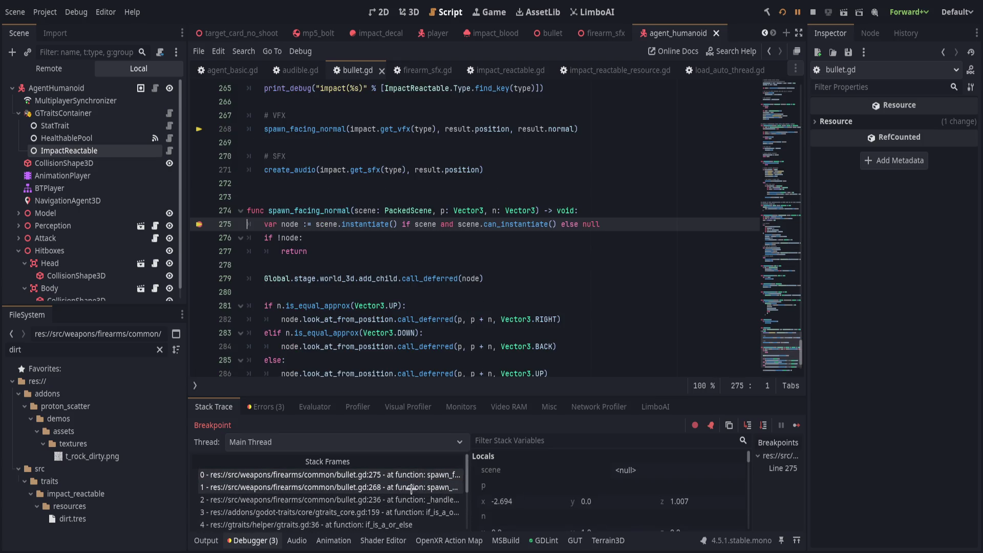
{"action": "left_click", "coordinate": [412, 485]}
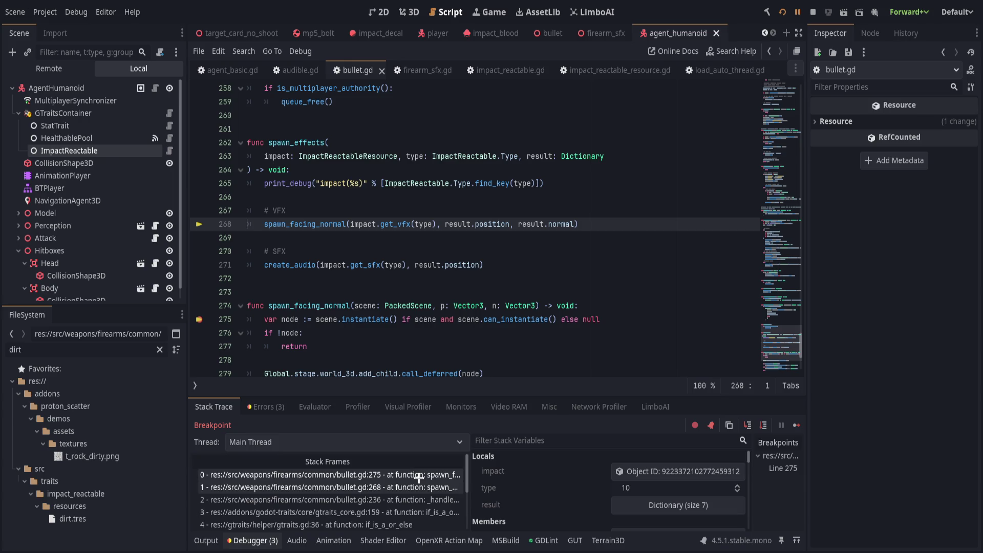
{"action": "scroll", "coordinate": [308, 293], "scroll_direction": "up", "scroll_amount": 8}
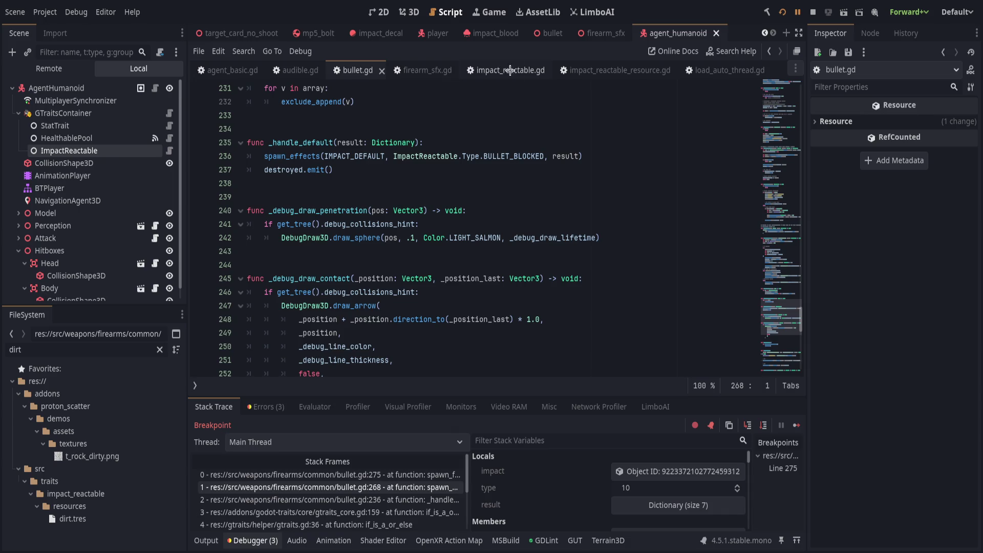
{"action": "left_click", "coordinate": [594, 70]}
Step: Set a breakpoint on get_vfx's 'return g' line 48 and resume the game until it halts there
{"action": "left_click", "coordinate": [199, 265]}
{"action": "left_click", "coordinate": [462, 238]}
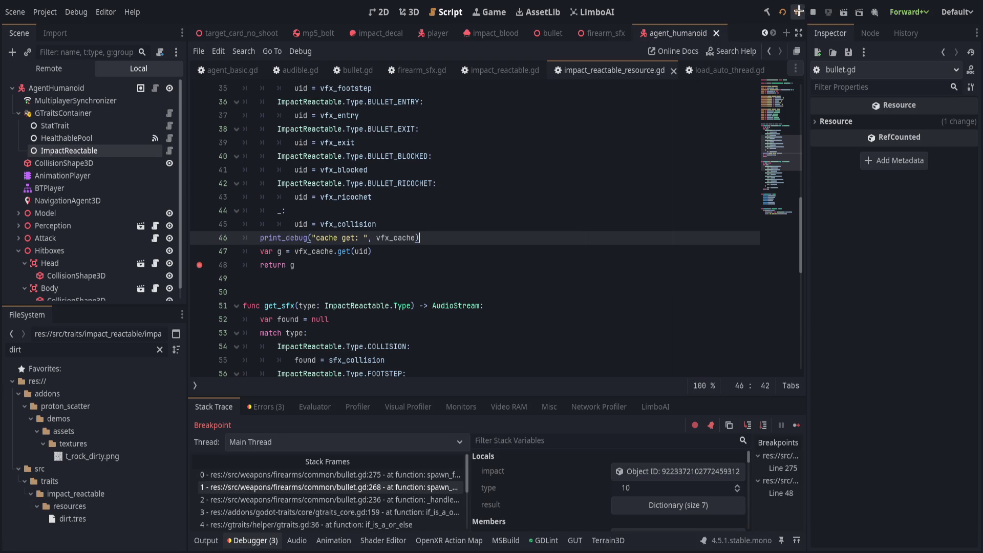
{"action": "left_click", "coordinate": [797, 12]}
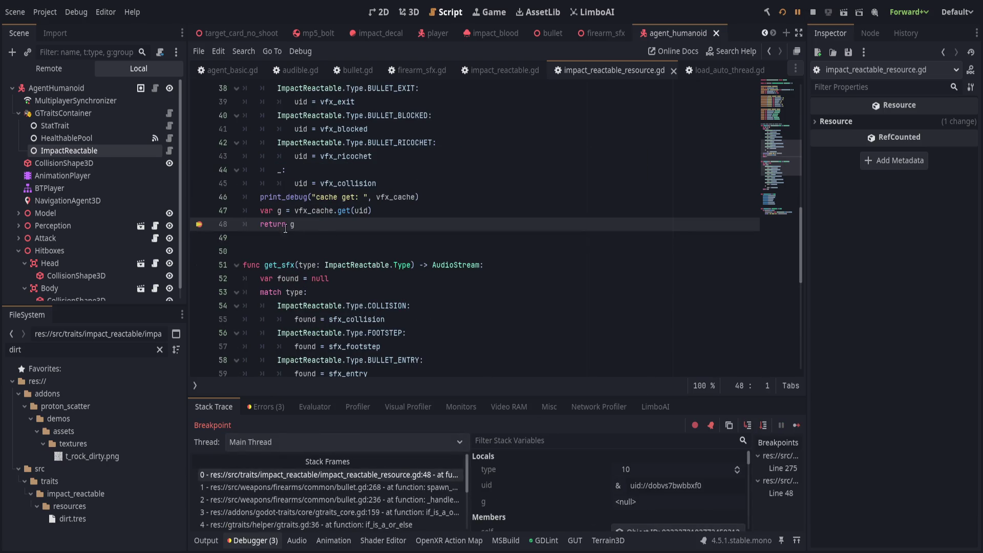
{"action": "scroll", "coordinate": [548, 491], "scroll_direction": "down", "scroll_amount": 5}
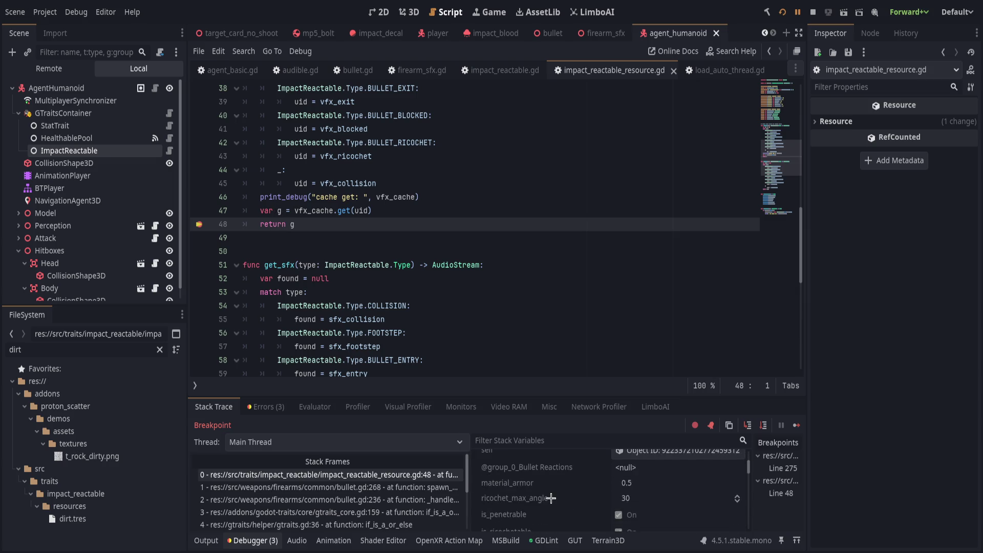
{"action": "scroll", "coordinate": [554, 497], "scroll_direction": "up", "scroll_amount": 5}
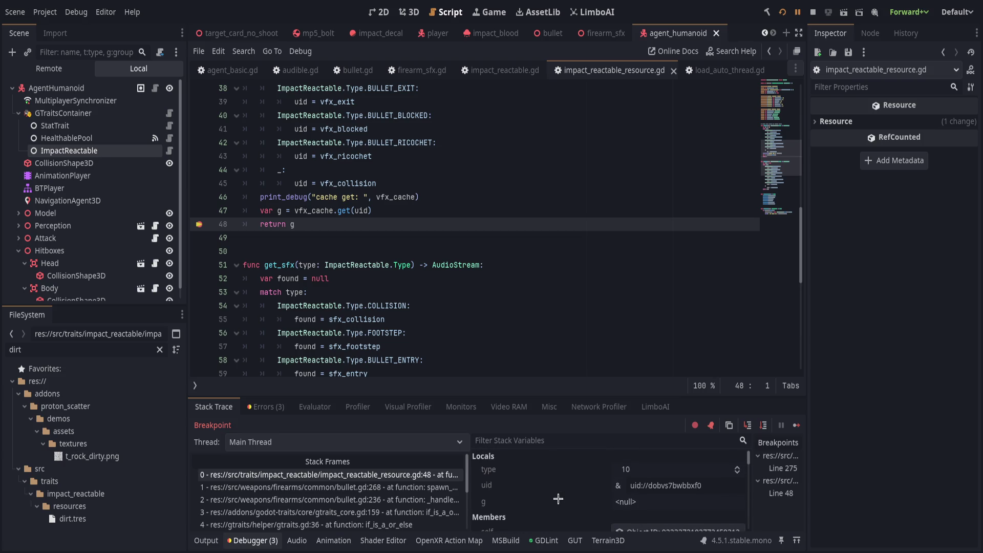
{"action": "scroll", "coordinate": [559, 498], "scroll_direction": "down", "scroll_amount": 3}
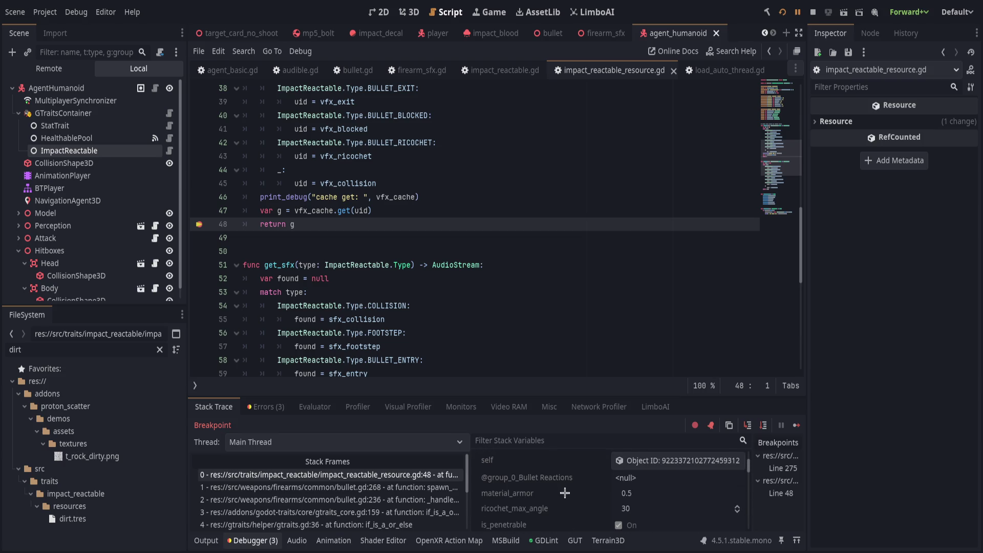
{"action": "scroll", "coordinate": [564, 492], "scroll_direction": "up", "scroll_amount": 3}
Step: Check the Output log's printed vfx_cache contents, confirming the requested uid isn't cached
{"action": "left_click", "coordinate": [215, 541]}
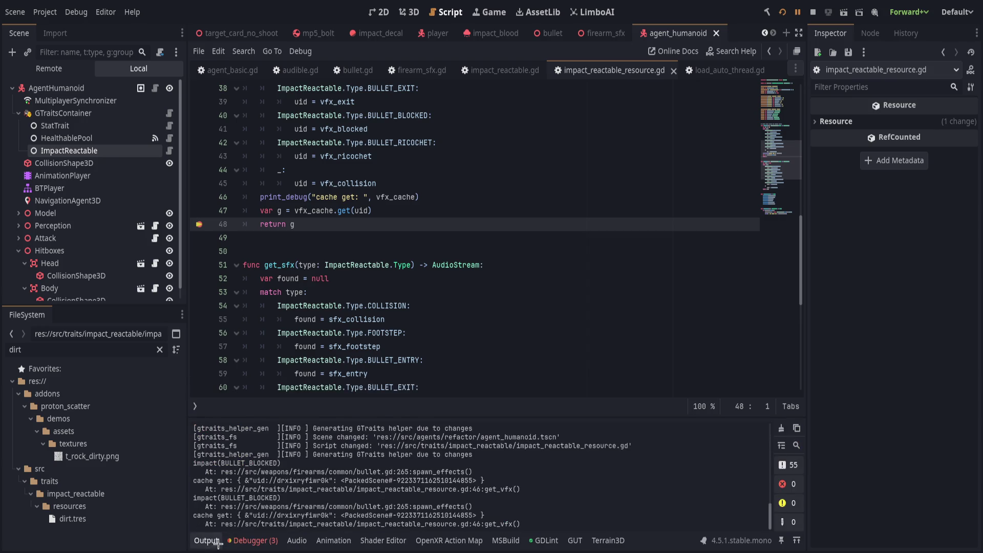
{"action": "left_click_drag", "start_coordinate": [237, 514], "coordinate": [497, 512]}
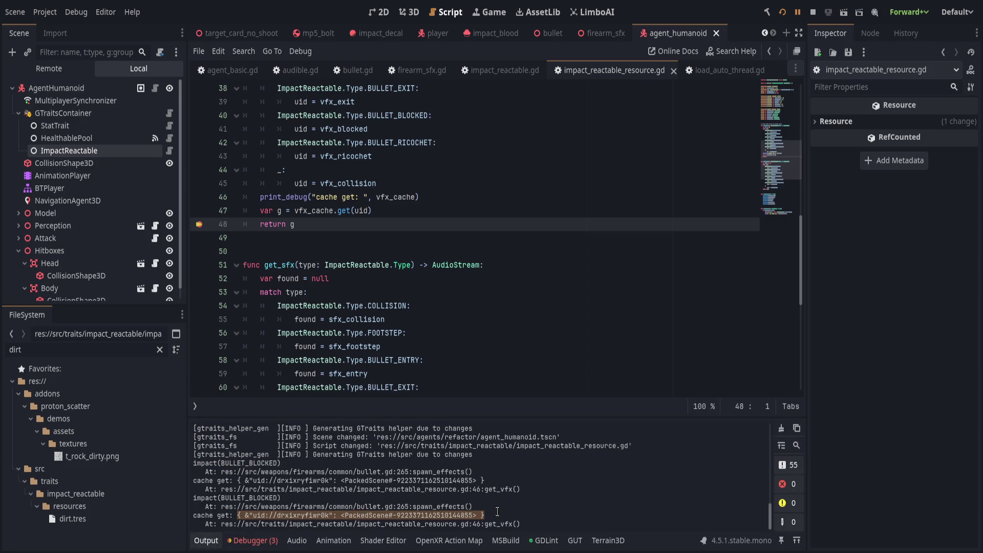
{"action": "left_click", "coordinate": [509, 515]}
{"action": "left_click", "coordinate": [452, 210]}
{"action": "scroll", "coordinate": [444, 353], "scroll_direction": "up", "scroll_amount": 1}
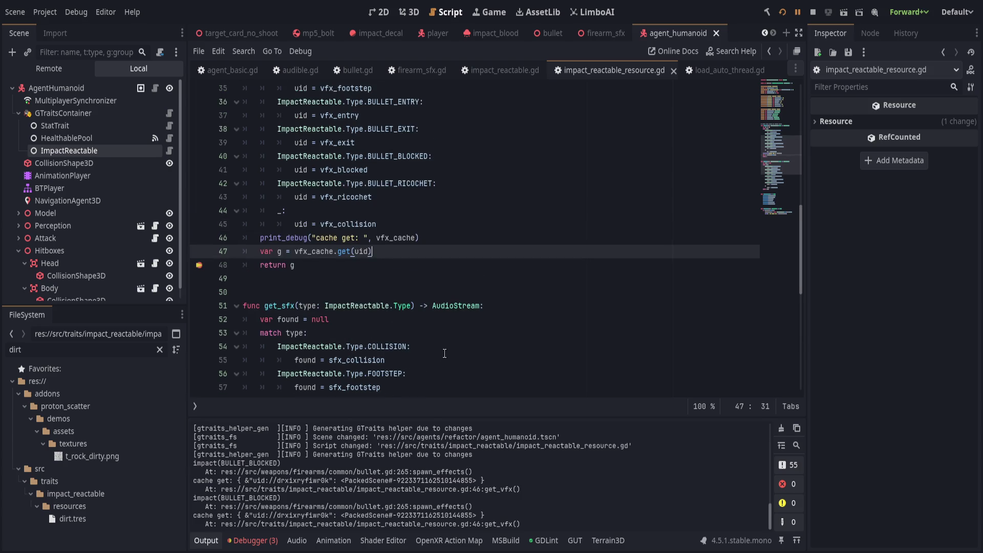
Step: Insert an empty line after line 46 in get_vfx
{"action": "left_click", "coordinate": [485, 238]}
{"action": "key", "text": "Return"}
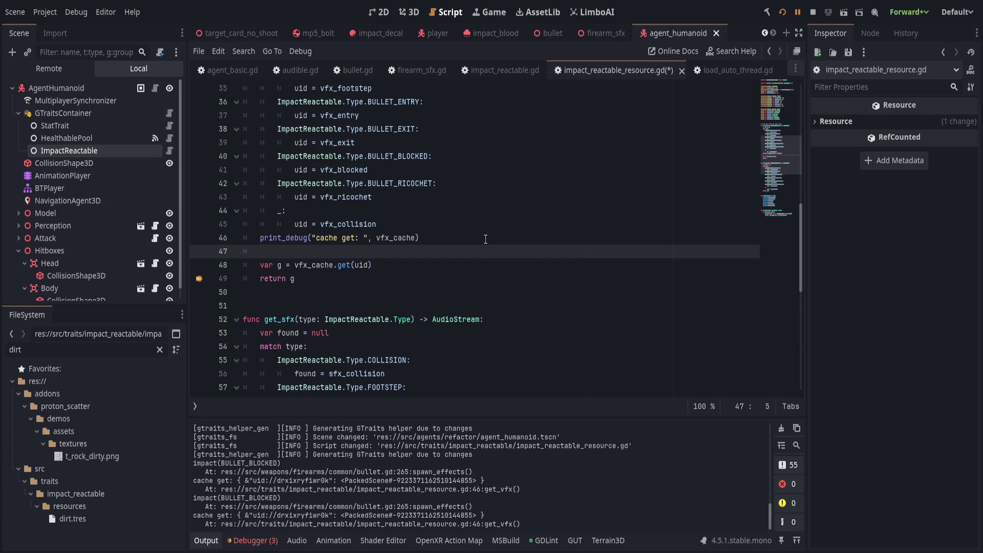
{"action": "left_click", "coordinate": [252, 541]}
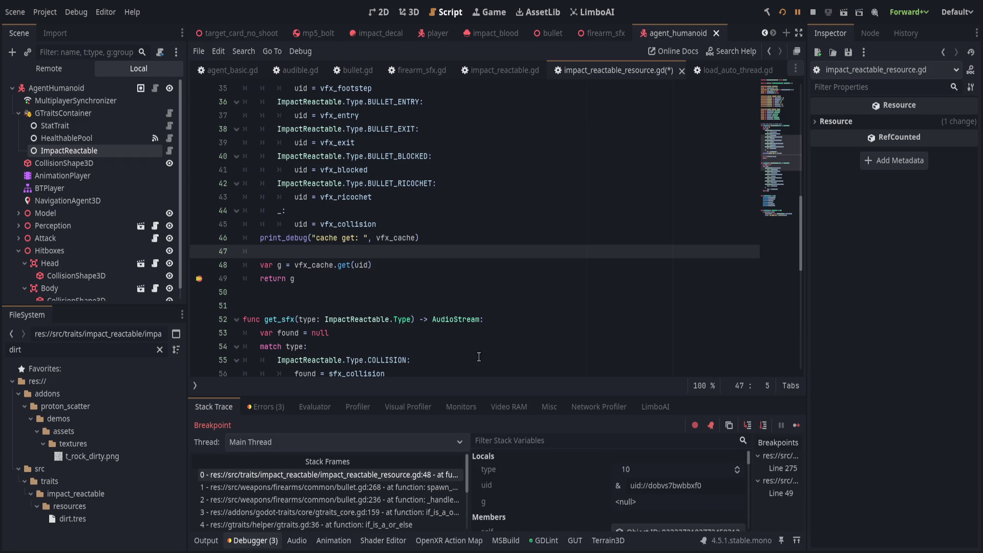
{"action": "left_click", "coordinate": [205, 540]}
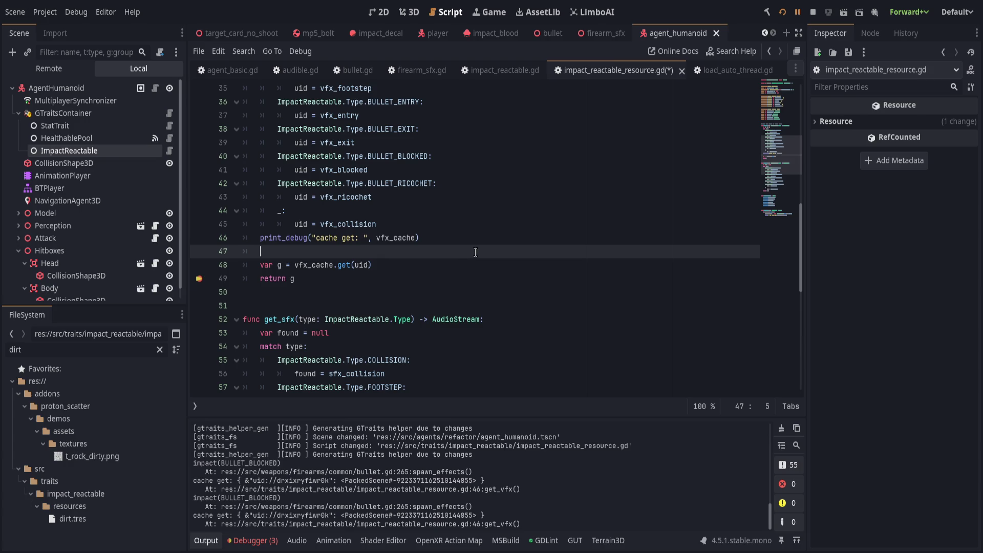
Step: Add 'var v = ImpactReactableResource.vfx_cache.get(uid)', delete the old var g line, and save
{"action": "type", "text": "ImpactReactableResource."}
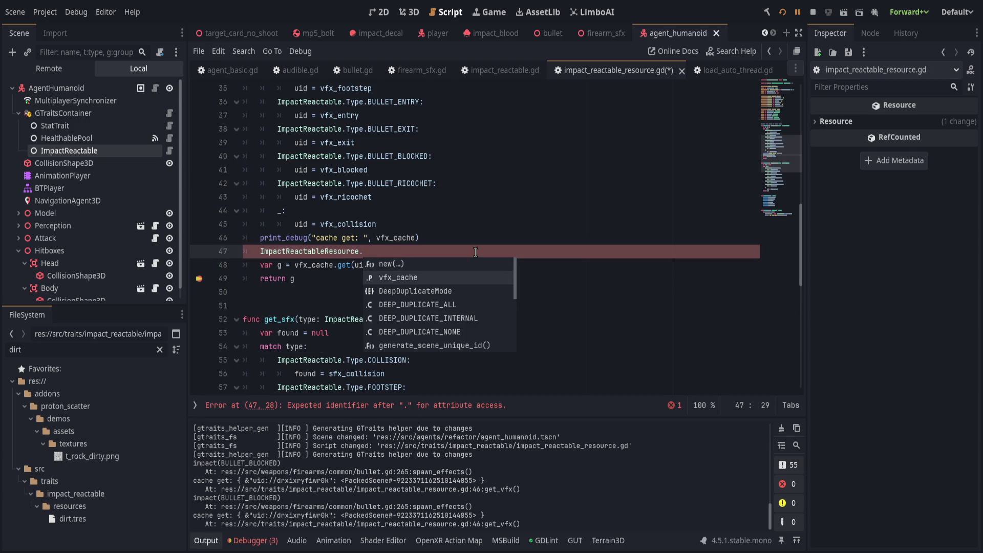
{"action": "key", "text": "Down"}
{"action": "key", "text": "Return"}
{"action": "type", "text": ".get("}
{"action": "key", "text": "Return"}
{"action": "type", "text": "uid)"}
{"action": "key", "text": "Home"}
{"action": "type", "text": "var v ="}
{"action": "key", "text": "End"}
{"action": "key", "text": "Down"}
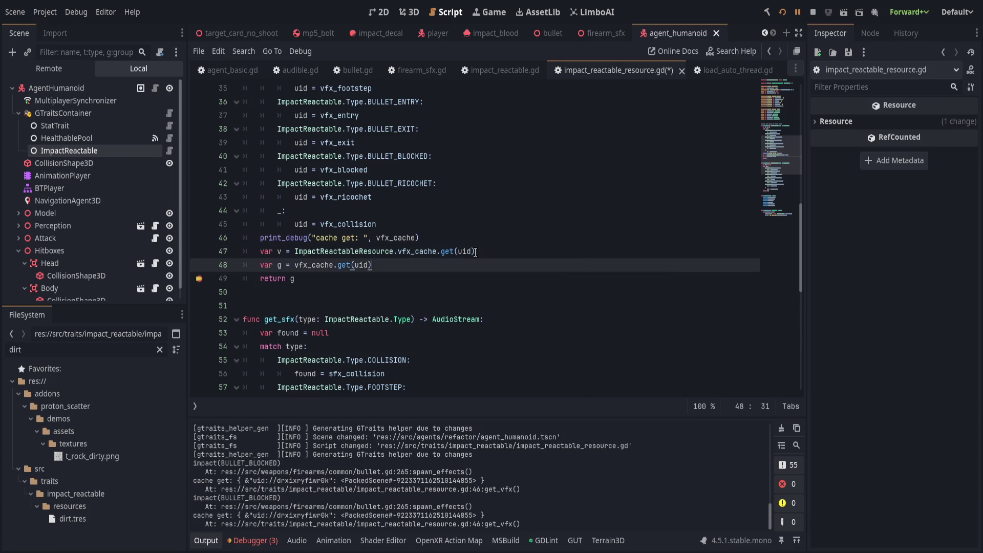
{"action": "key", "text": "ctrl+shift+k"}
{"action": "key", "text": "ctrl+s"}
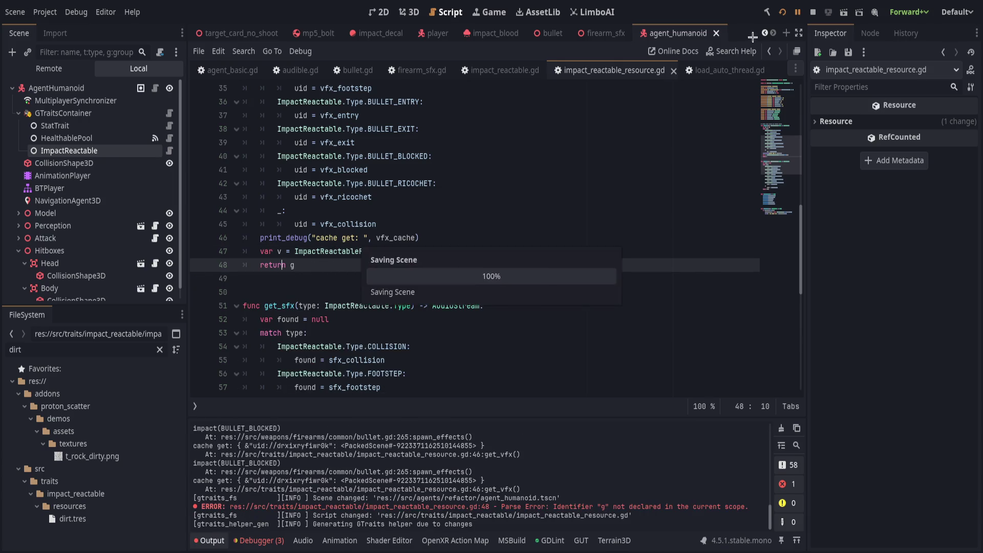
Step: Change 'return g' to 'return v', save, and re-add the breakpoint on that line
{"action": "left_click", "coordinate": [285, 264]}
{"action": "key", "text": "End"}
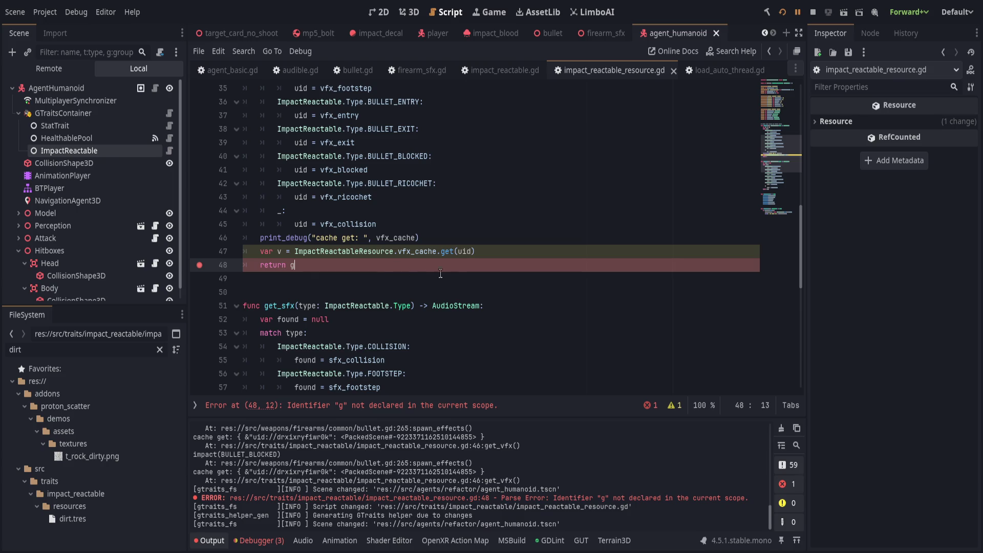
{"action": "key", "text": "BackSpace"}
{"action": "type", "text": "v"}
{"action": "key", "text": "ctrl+s"}
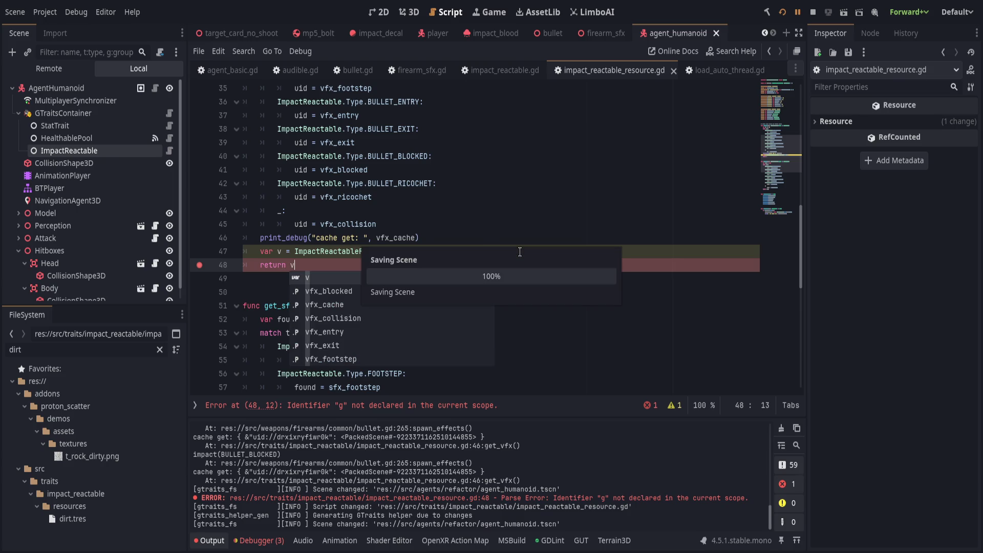
{"action": "left_click", "coordinate": [529, 240]}
{"action": "left_click", "coordinate": [200, 265]}
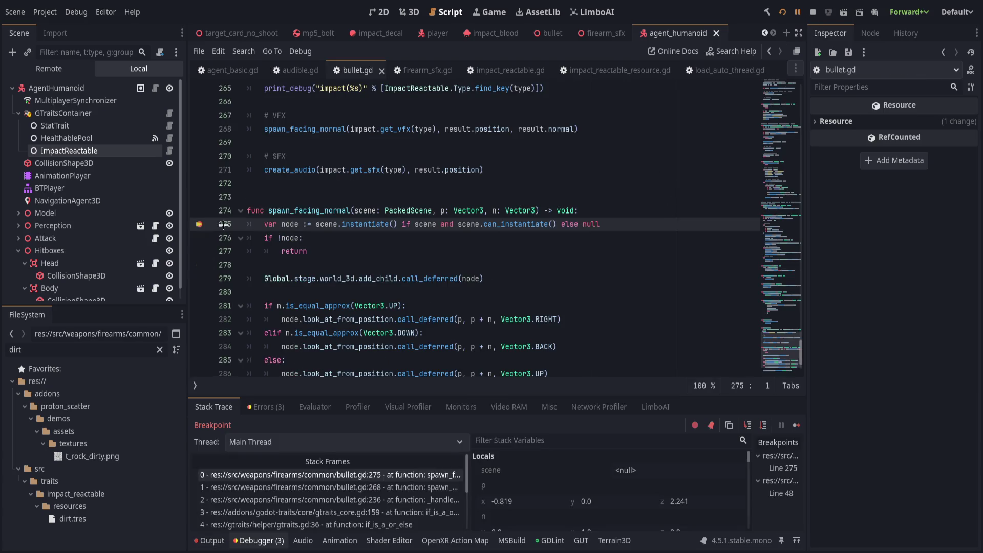
Step: Resume the game and compare the Output log against the uid value in the debugger locals
{"action": "left_click", "coordinate": [797, 12]}
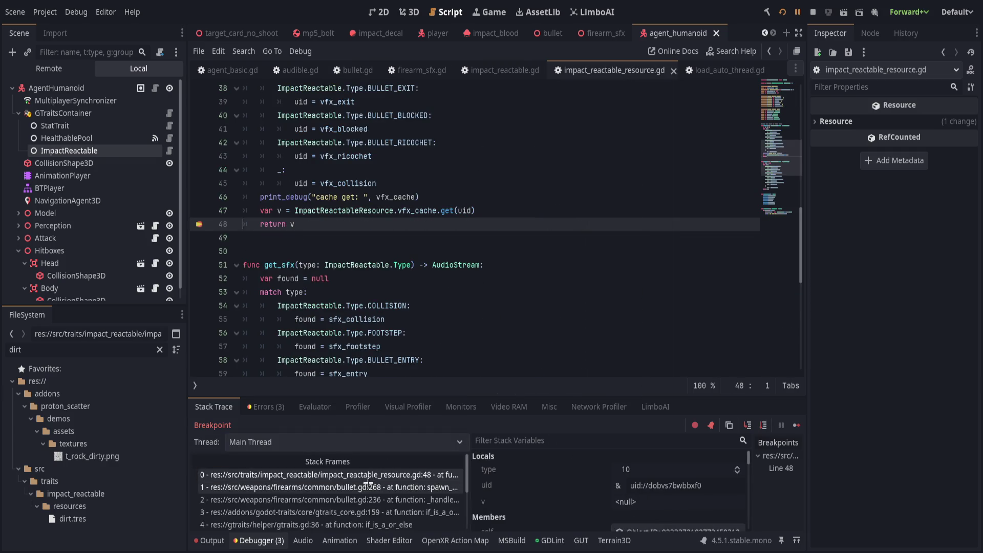
{"action": "left_click", "coordinate": [210, 541]}
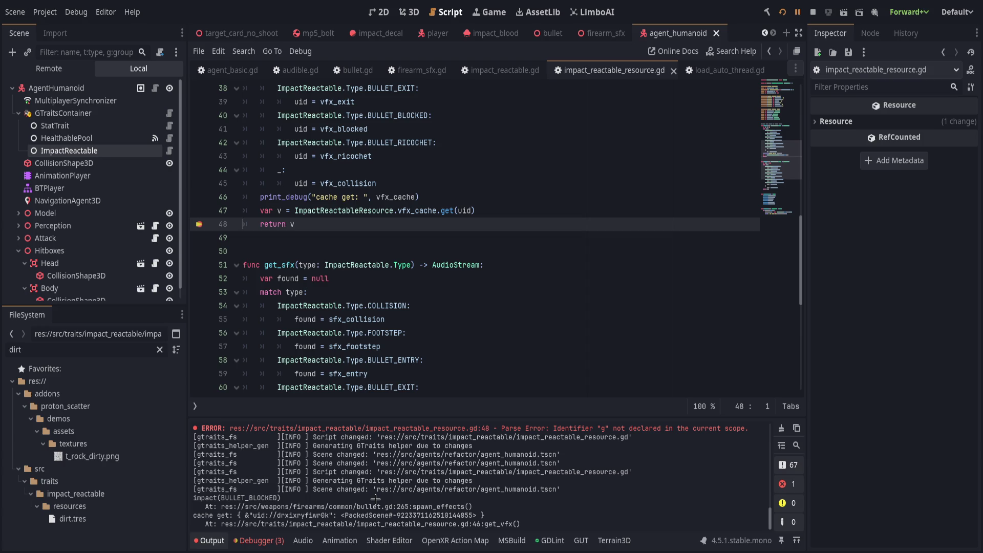
{"action": "left_click", "coordinate": [261, 541]}
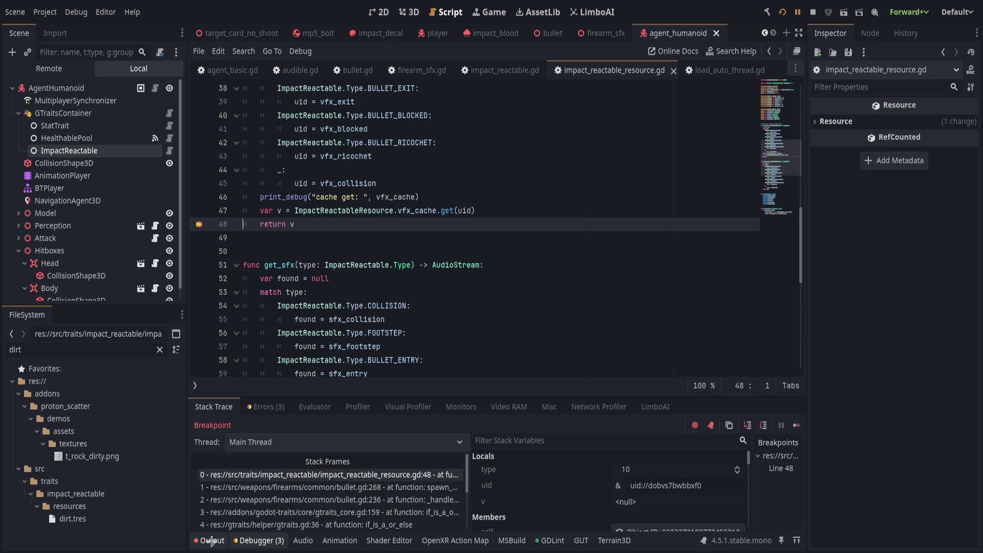
{"action": "left_click", "coordinate": [212, 540]}
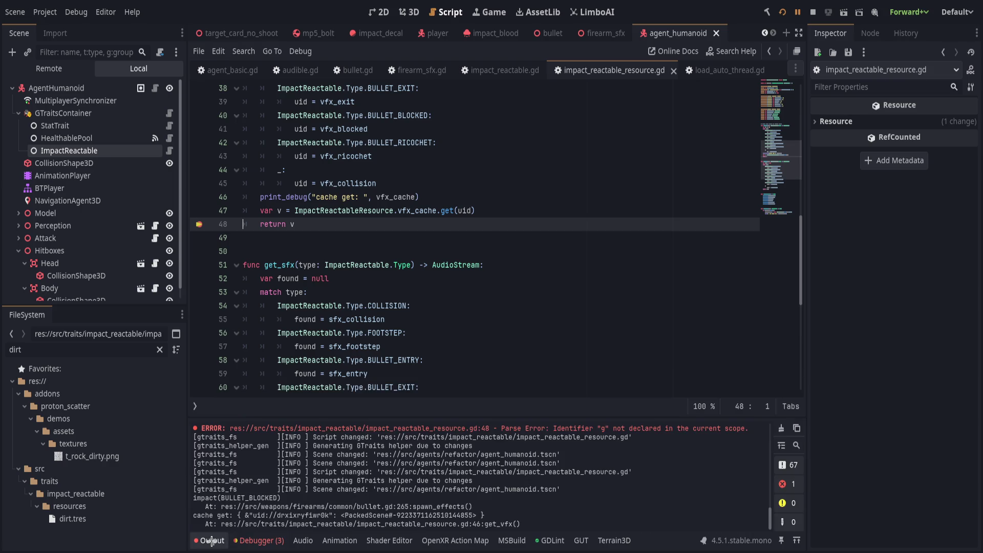
{"action": "left_click", "coordinate": [261, 541]}
{"action": "left_click_drag", "start_coordinate": [712, 490], "coordinate": [572, 499]}
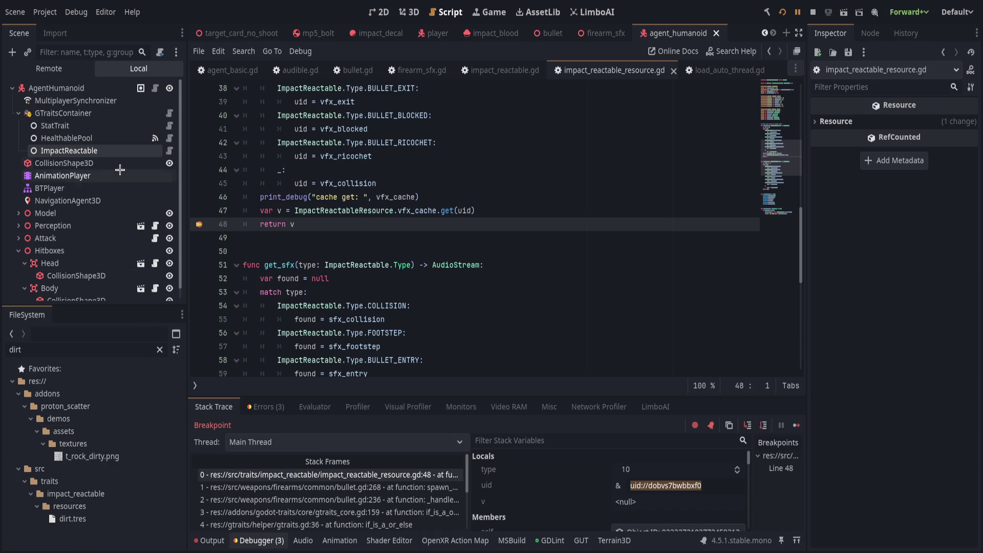
{"action": "left_click", "coordinate": [219, 540]}
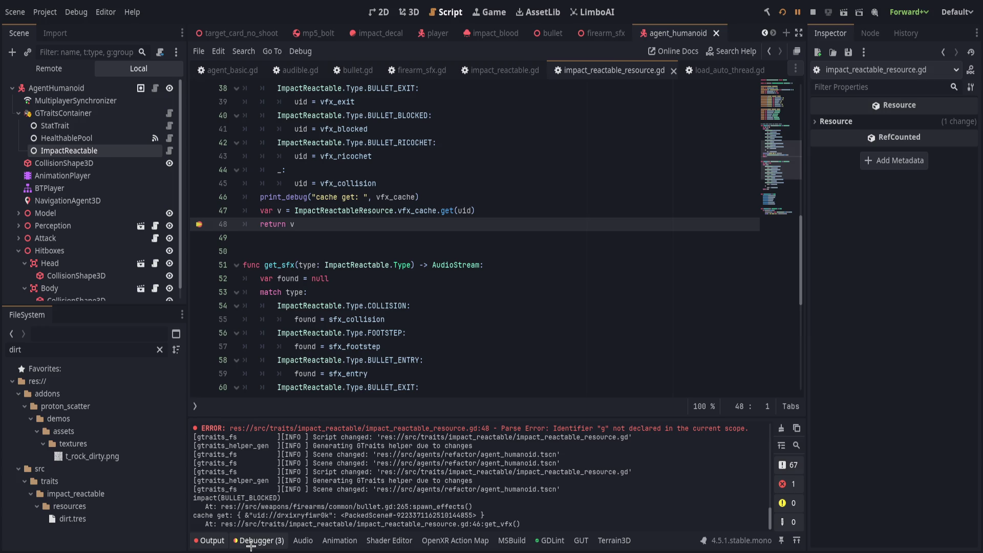
{"action": "scroll", "coordinate": [356, 287], "scroll_direction": "up", "scroll_amount": 4}
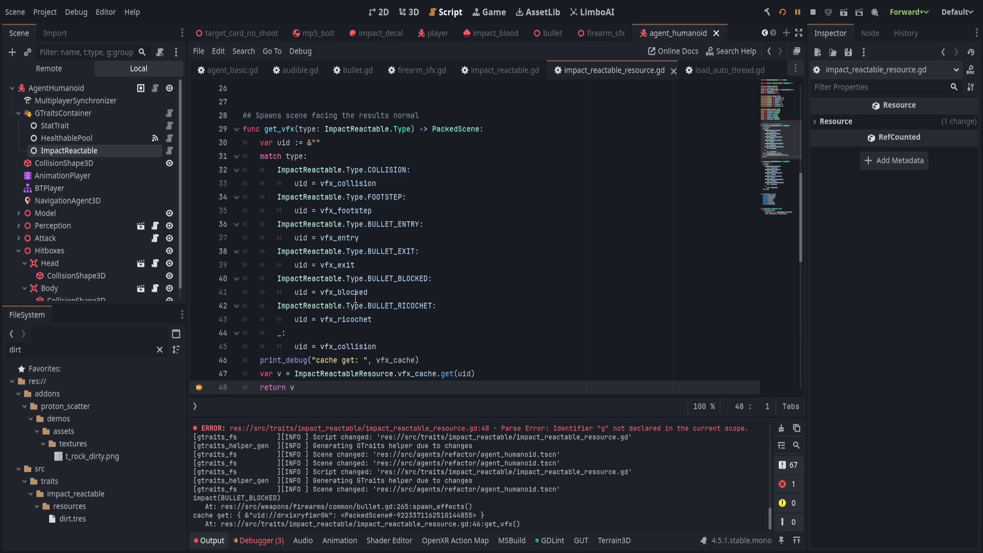
Step: Resume again, recheck stack trace and log, then clear the line-48 breakpoint and continue (F12)
{"action": "left_click", "coordinate": [258, 540]}
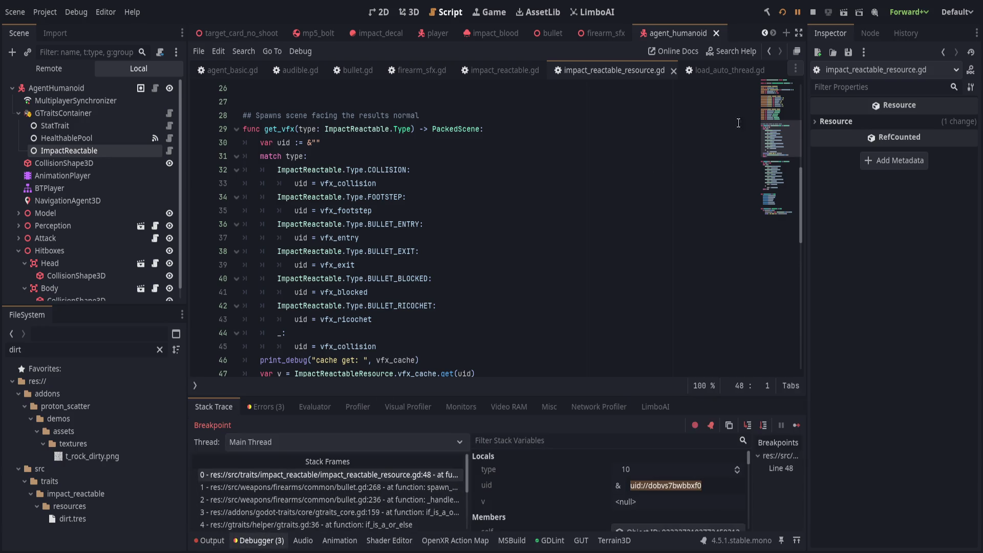
{"action": "left_click", "coordinate": [797, 12]}
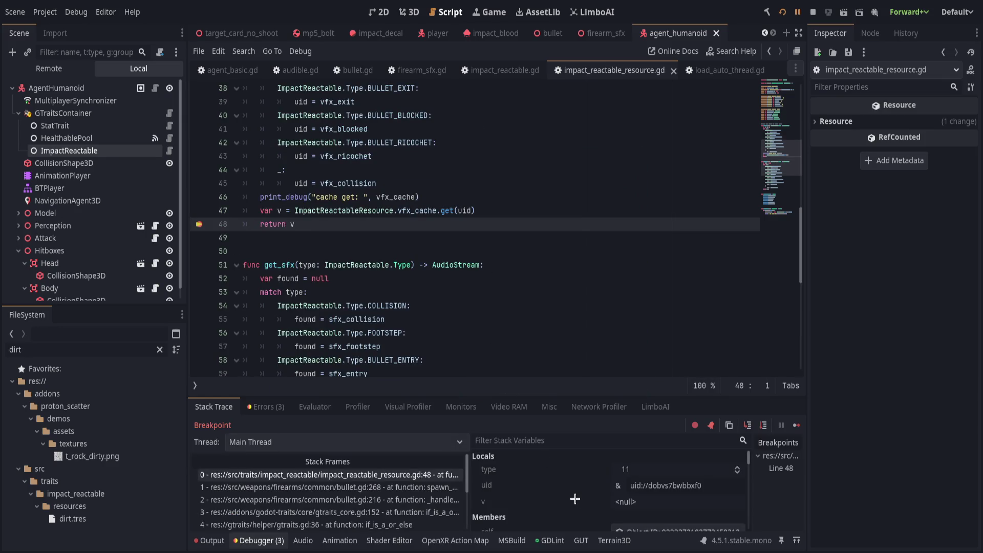
{"action": "left_click", "coordinate": [225, 542]}
{"action": "left_click", "coordinate": [258, 540]}
{"action": "left_click", "coordinate": [211, 540]}
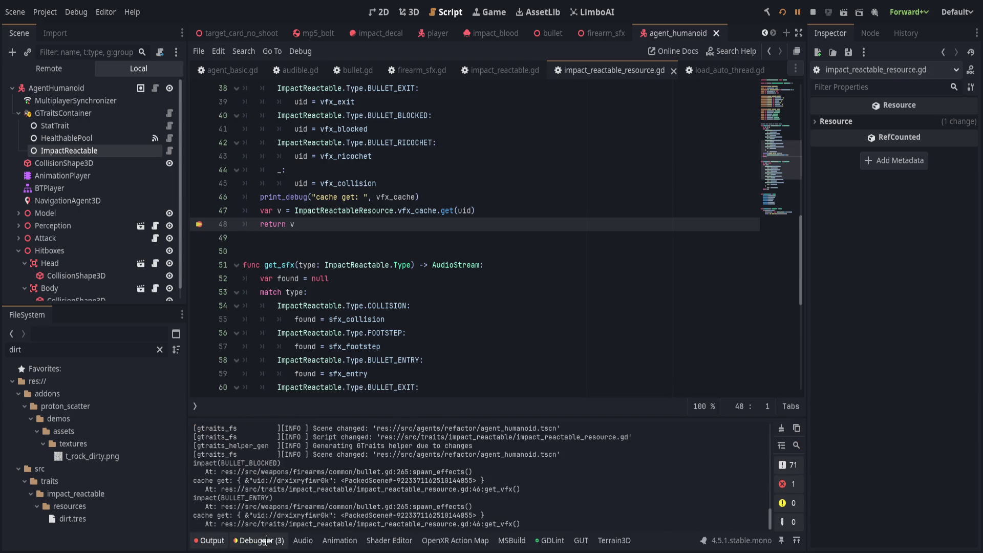
{"action": "left_click", "coordinate": [266, 540]}
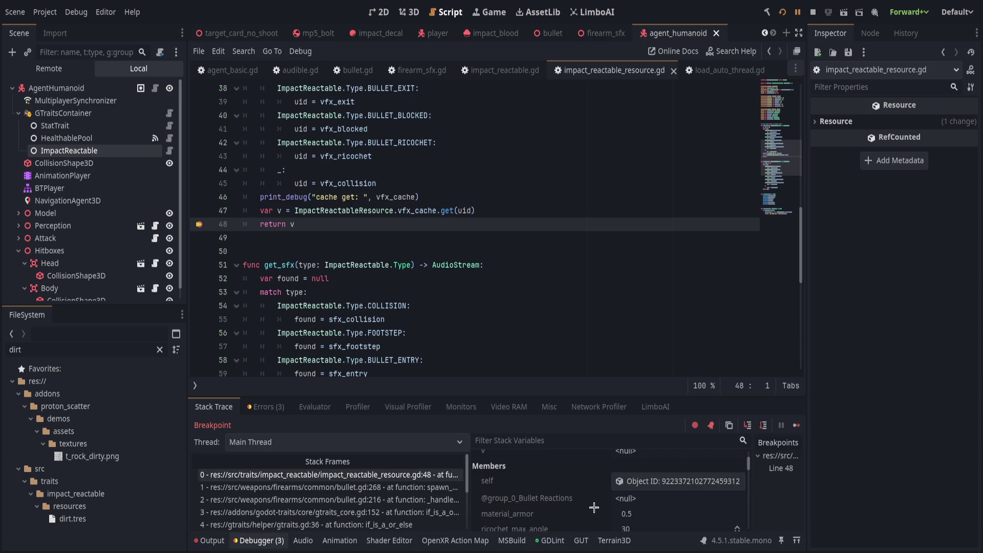
{"action": "left_click", "coordinate": [212, 540]}
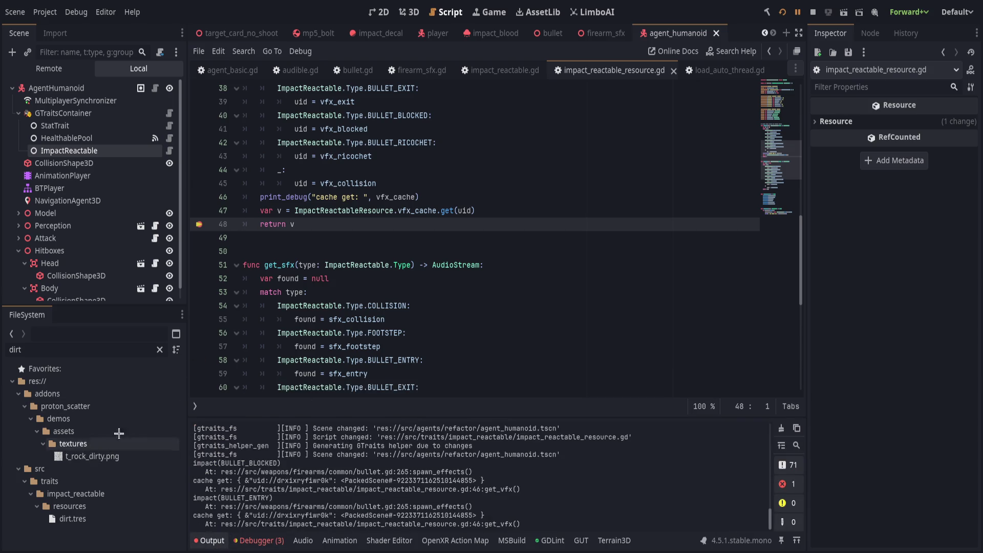
{"action": "left_click", "coordinate": [198, 224]}
{"action": "key", "text": "F12"}
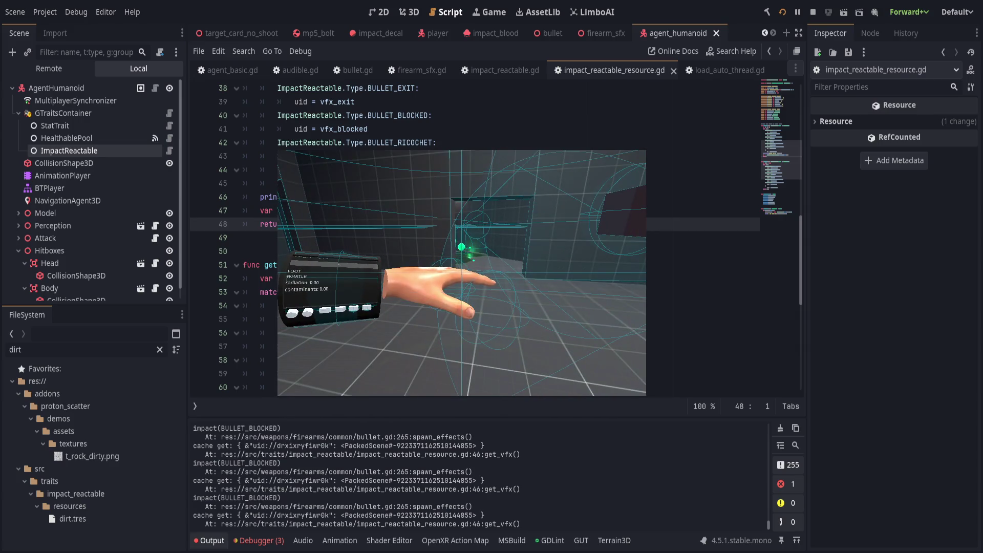
Step: Rework the print_debug call into a % format string with [uid, vfx_cache] arguments
{"action": "key", "text": "alt+Tab"}
{"action": "left_click", "coordinate": [482, 286]}
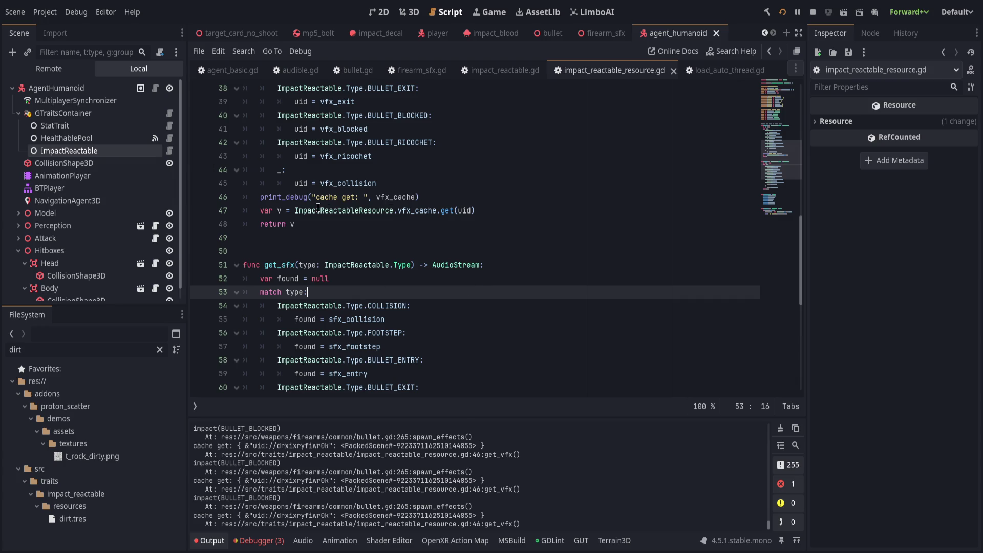
{"action": "left_click_drag", "start_coordinate": [316, 197], "coordinate": [355, 198]}
{"action": "type", "text": "caching"}
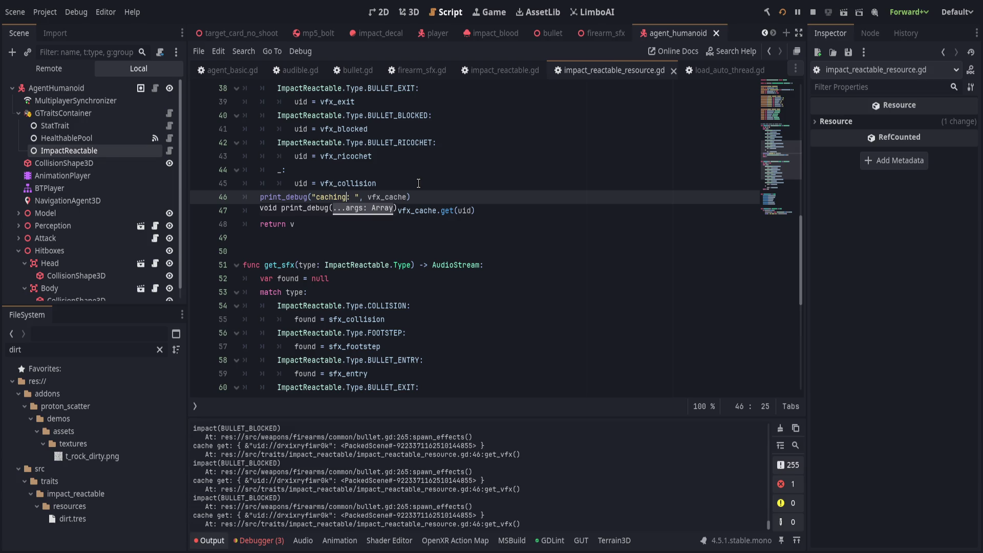
{"action": "type", "text": " (%s) from %"}
{"action": "key", "text": "BackSpace"}
{"action": "type", "text": "(%s)/"}
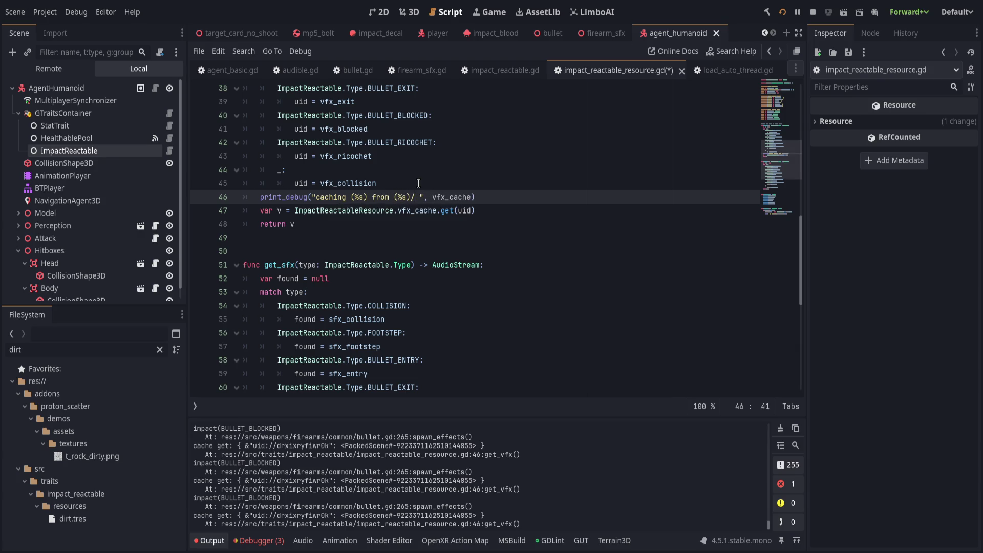
{"action": "key", "text": "BackSpace"}
{"action": "key", "text": "Delete"}
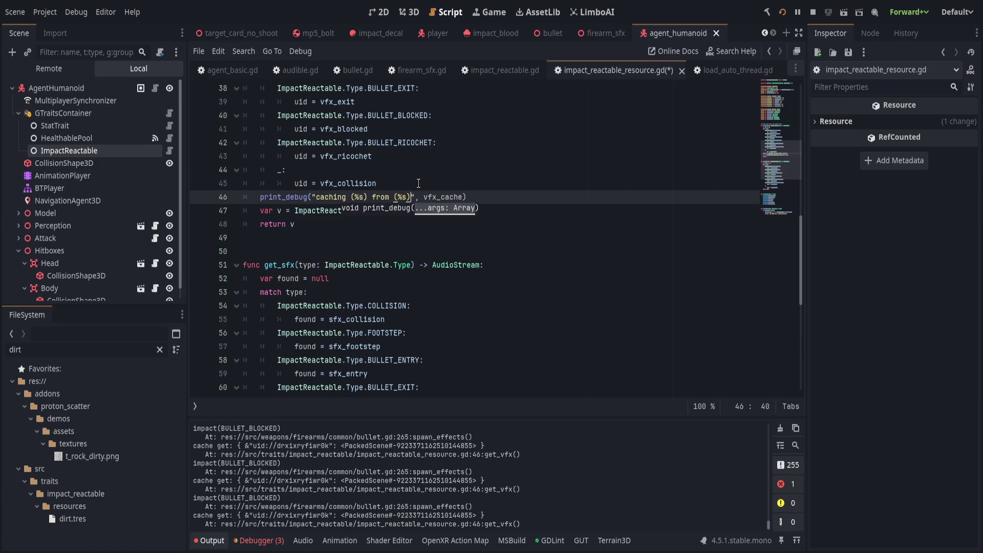
{"action": "key", "text": "BackSpace"}
{"action": "key", "text": "BackSpace"}
{"action": "type", "text": "%"}
{"action": "type", "text": "[uid,"}
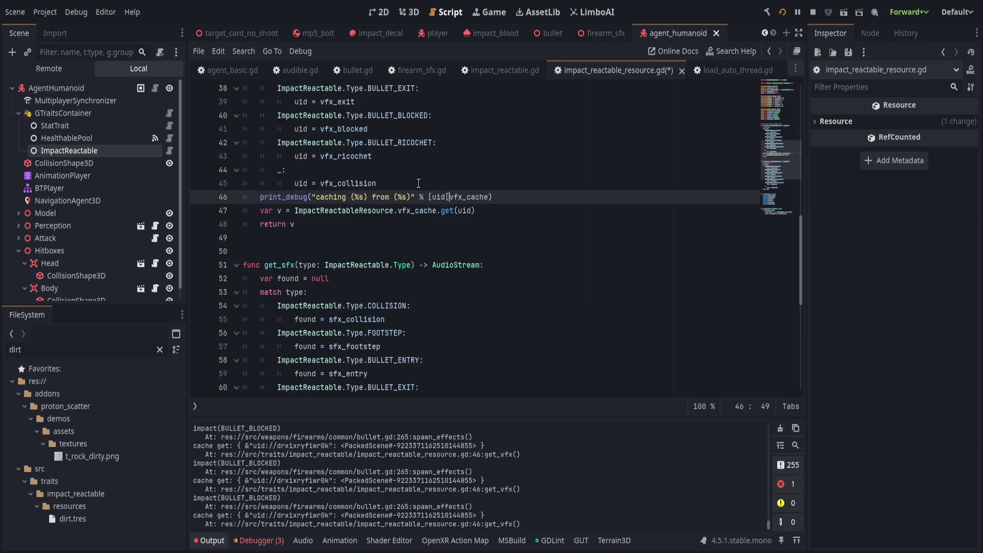
{"action": "key", "text": "ctrl+Right"}
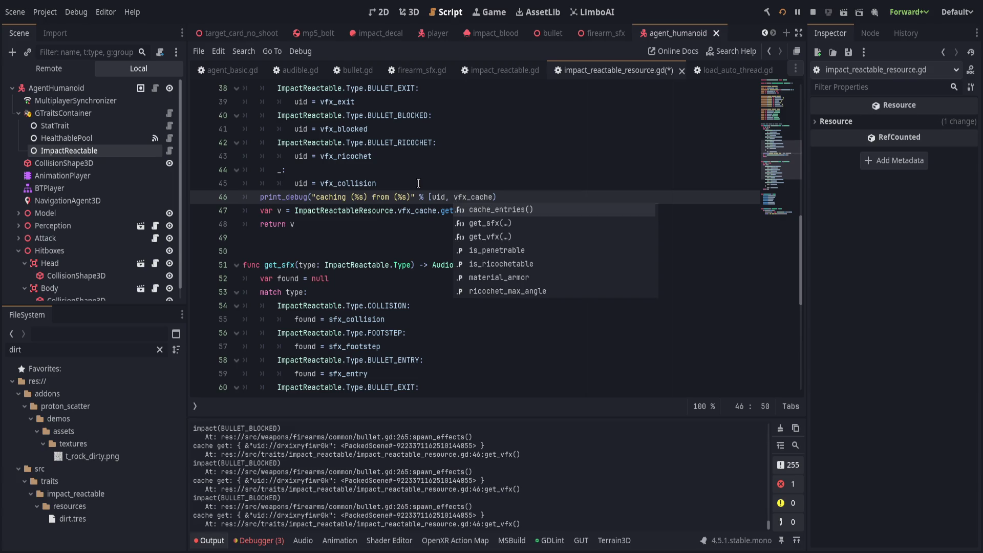
{"action": "scroll", "coordinate": [418, 183], "scroll_direction": "down", "scroll_amount": 1}
{"action": "type", "text": "]"}
{"action": "key", "text": "End"}
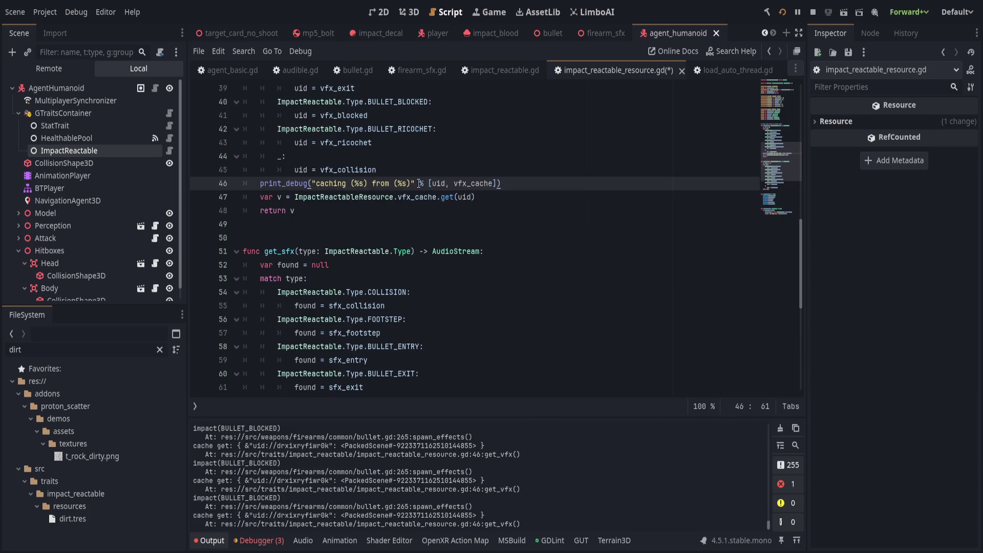
Step: Reword the debug message text to begin 'cache.has(%s)?'
{"action": "left_click", "coordinate": [407, 183]}
{"action": "key", "text": "Left"}
{"action": "key", "text": "Left"}
{"action": "key", "text": "Left"}
{"action": "key", "text": "Left"}
{"action": "key", "text": "Left"}
{"action": "key", "text": "Left"}
{"action": "key", "text": "ctrl+BackSpace"}
{"action": "type", "text": "cache"}
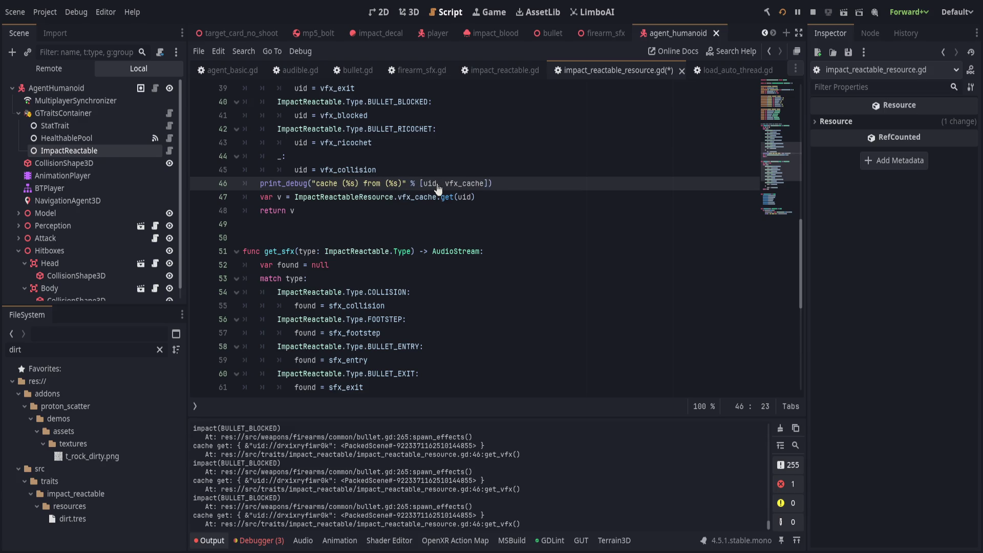
{"action": "type", "text": ".has"}
{"action": "key", "text": "Delete"}
{"action": "key", "text": "ctrl+Right"}
{"action": "key", "text": "ctrl+Right"}
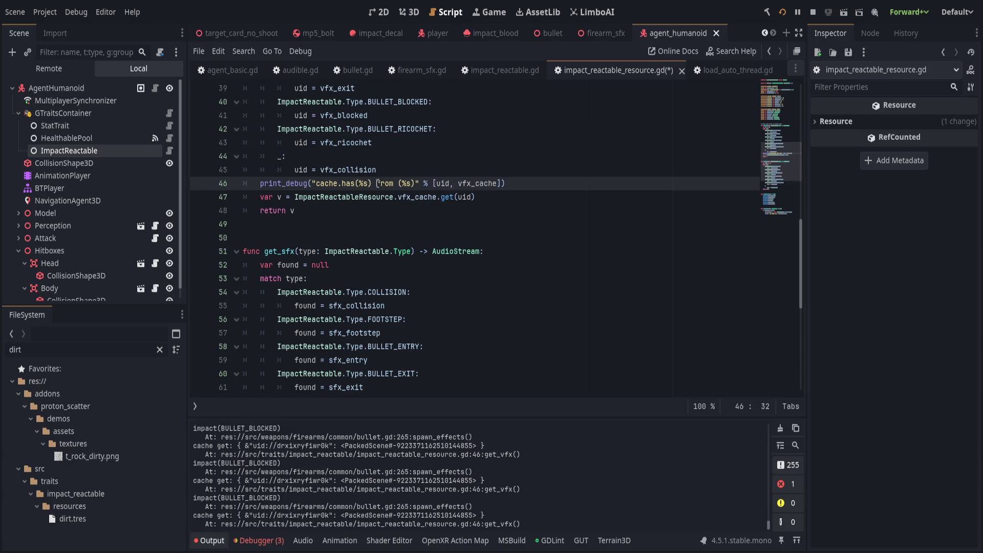
{"action": "key", "text": "ctrl+BackSpace"}
{"action": "key", "text": "BackSpace"}
{"action": "type", "text": "?"}
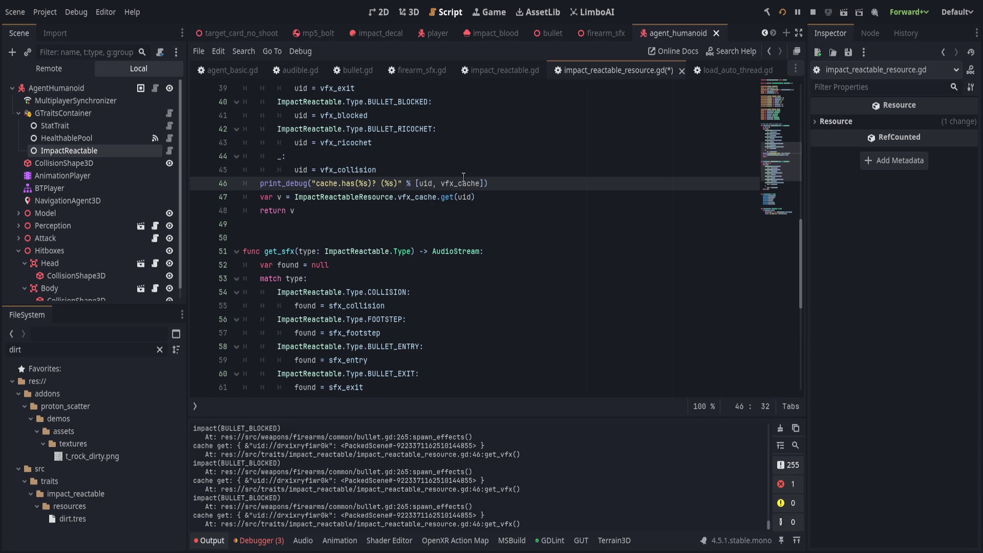
Step: Add a %s placeholder and a vfx_cache.has(uid) argument, then save the script
{"action": "key", "text": "ctrl+Right"}
{"action": "key", "text": "ctrl+Right"}
{"action": "key", "text": "ctrl+Left"}
{"action": "key", "text": "ctrl+Left"}
{"action": "key", "text": "ctrl+Left"}
{"action": "type", "text": "%s"}
{"action": "key", "text": "ctrl+Right"}
{"action": "key", "text": "ctrl+Right"}
{"action": "key", "text": "ctrl+Right"}
{"action": "type", "text": ", "}
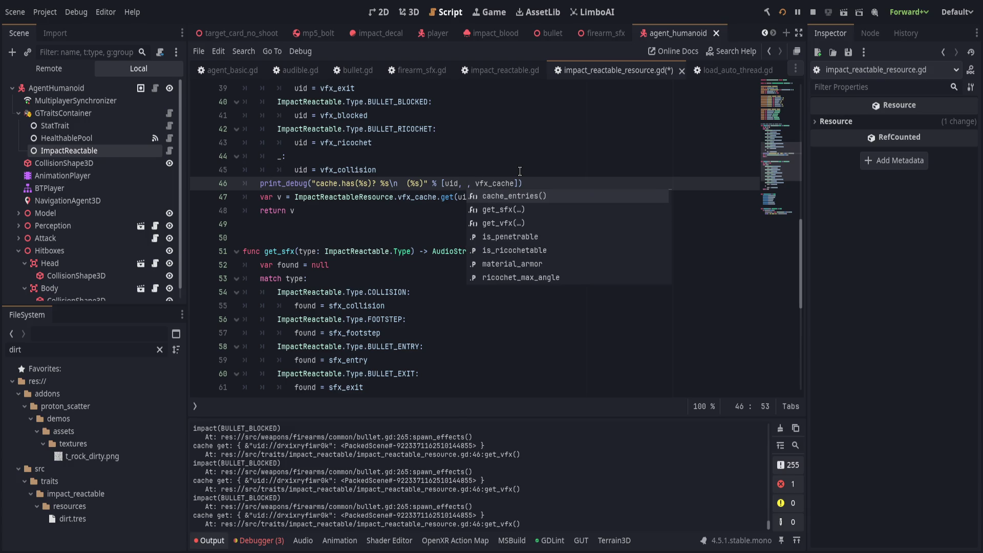
{"action": "type", "text": "vfx_cache.has(uid"}
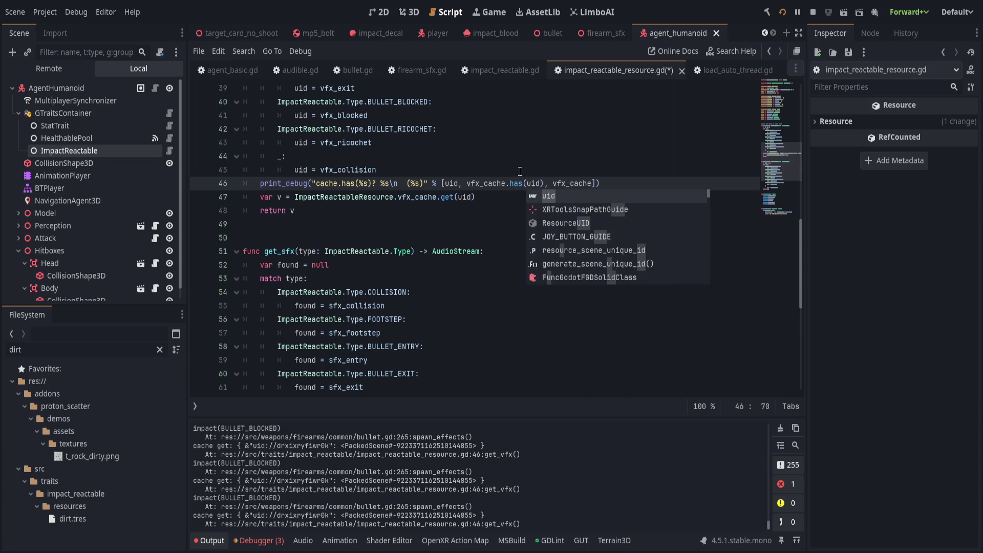
{"action": "key", "text": "End"}
{"action": "key", "text": "ctrl+s"}
{"action": "left_click", "coordinate": [496, 200]}
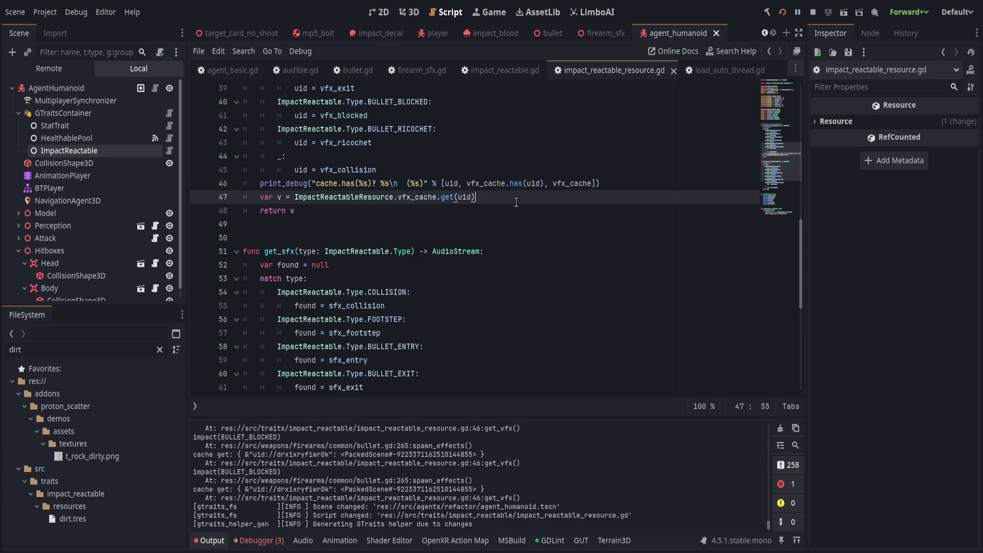
Step: Run the game, fire at targets, and return to the editor to read the cache.has log lines
{"action": "key", "text": "alt+Tab"}
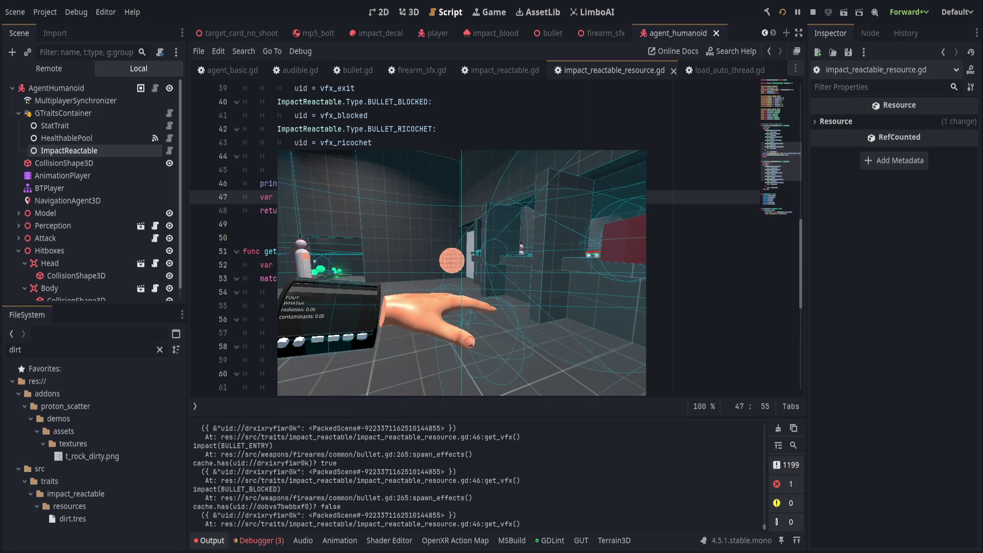
{"action": "key", "text": "alt+Tab"}
{"action": "left_click", "coordinate": [444, 251]}
{"action": "left_click", "coordinate": [443, 265]}
{"action": "scroll", "coordinate": [443, 272], "scroll_direction": "down", "scroll_amount": 4}
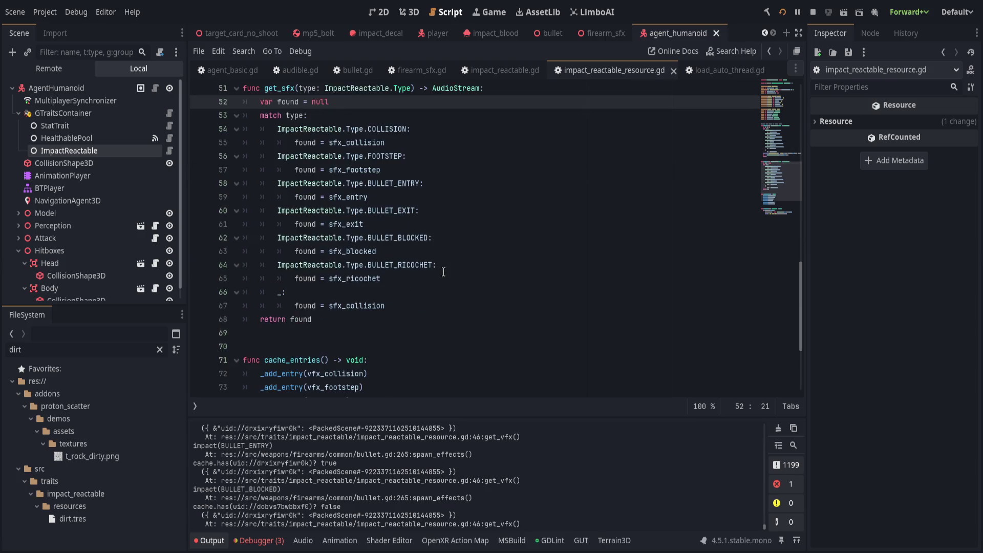
Step: Scroll through bullet.gd from get_sfx back up to the get_vfx comment
{"action": "scroll", "coordinate": [443, 272], "scroll_direction": "down", "scroll_amount": 4}
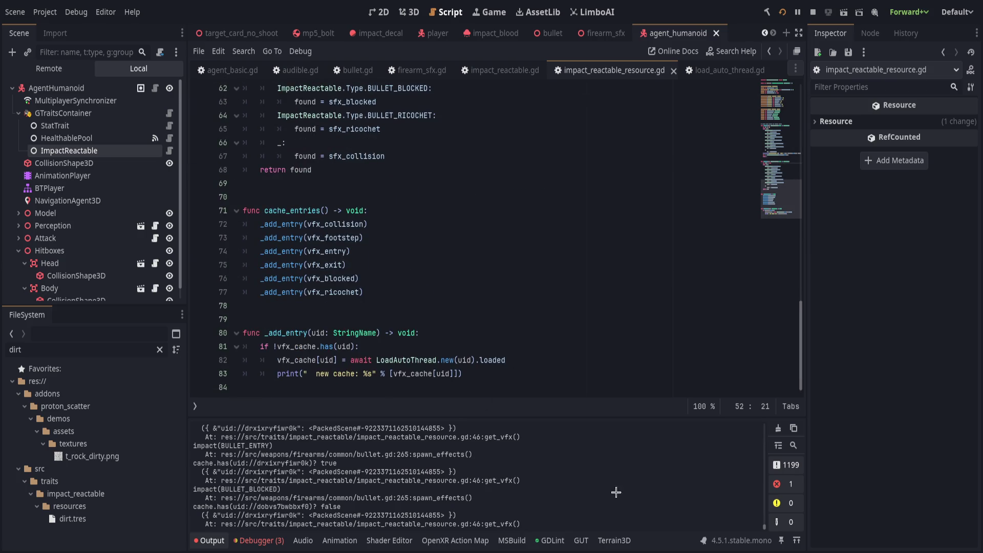
{"action": "scroll", "coordinate": [614, 514], "scroll_direction": "down", "scroll_amount": 1}
{"action": "left_click_drag", "start_coordinate": [764, 525], "coordinate": [766, 496]}
{"action": "left_click", "coordinate": [486, 331]}
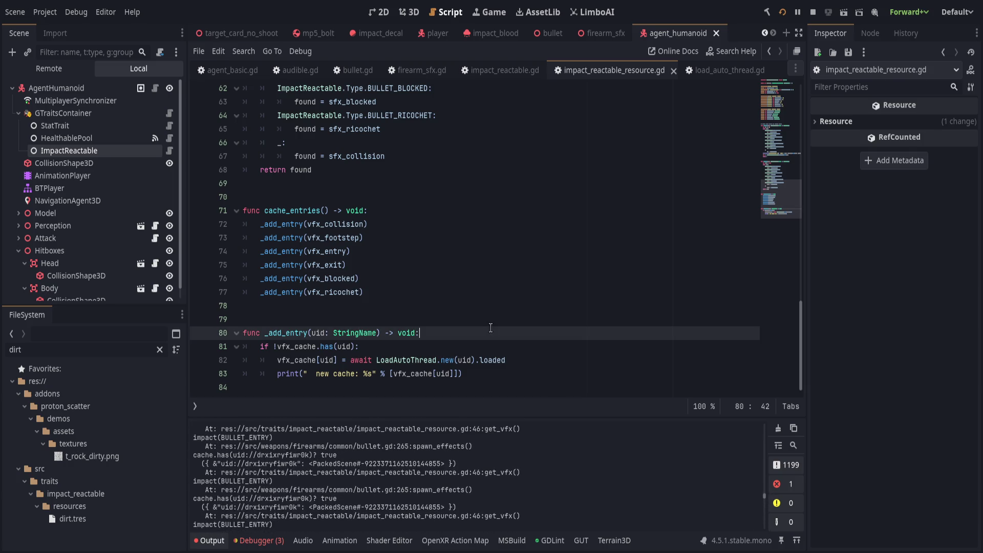
{"action": "scroll", "coordinate": [486, 328], "scroll_direction": "up", "scroll_amount": 8}
{"action": "scroll", "coordinate": [487, 328], "scroll_direction": "up", "scroll_amount": 6}
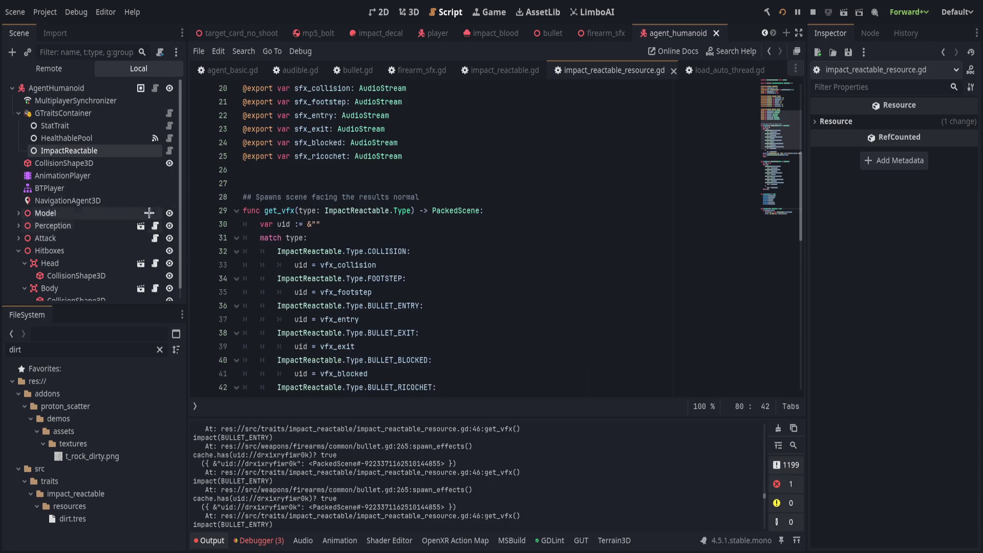
{"action": "left_click", "coordinate": [585, 196]}
Step: Select ImpactReactable and switch all six Visual Effects fields to display their uid:// paths
{"action": "left_click", "coordinate": [66, 138]}
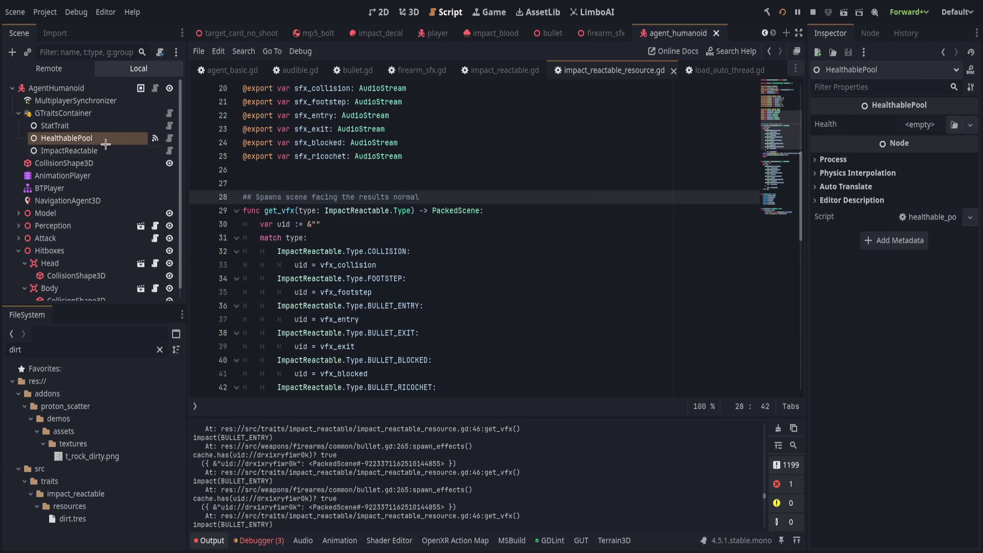
{"action": "left_click", "coordinate": [69, 150]}
{"action": "mouse_move", "coordinate": [805, 221]}
{"action": "left_mouse_down"}
{"action": "mouse_move", "coordinate": [370, 240]}
{"action": "mouse_move", "coordinate": [495, 238]}
{"action": "left_mouse_up"}
{"action": "left_click", "coordinate": [944, 236]}
{"action": "left_click", "coordinate": [944, 252]}
{"action": "left_click", "coordinate": [944, 267]}
{"action": "left_click", "coordinate": [944, 283]}
{"action": "left_click", "coordinate": [944, 298]}
{"action": "left_click", "coordinate": [944, 315]}
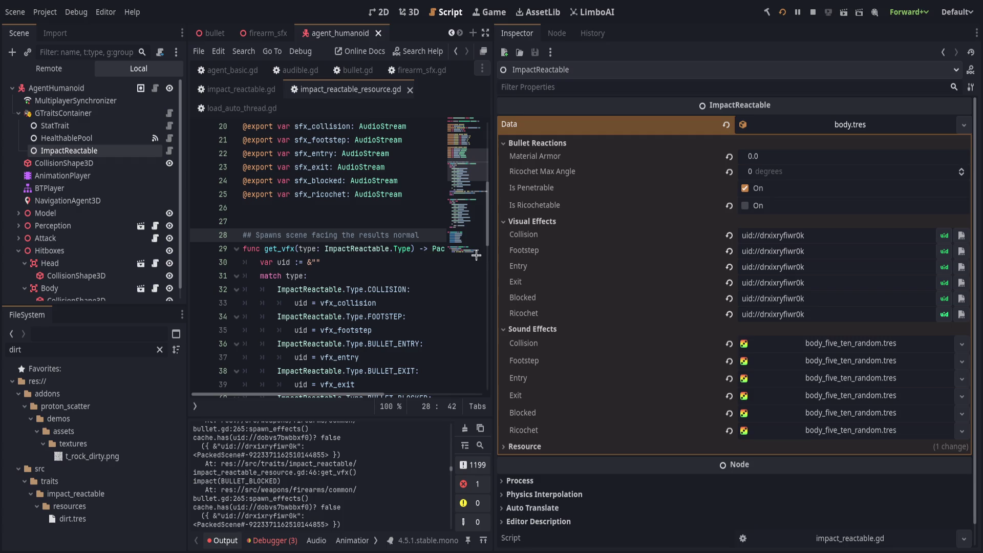
{"action": "mouse_move", "coordinate": [491, 259]}
{"action": "left_mouse_down"}
{"action": "mouse_move", "coordinate": [727, 277]}
{"action": "mouse_move", "coordinate": [723, 290]}
{"action": "left_mouse_up"}
{"action": "left_click", "coordinate": [668, 287]}
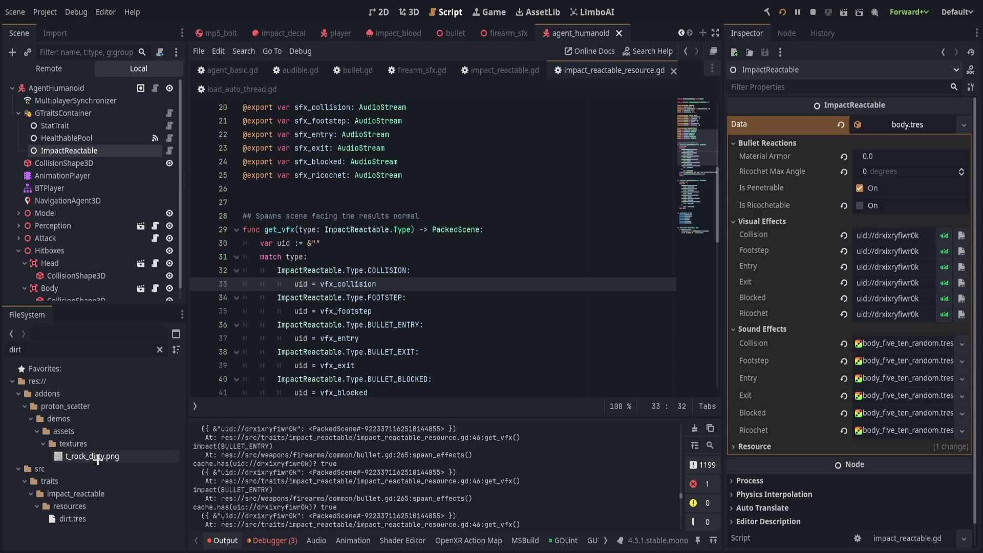
{"action": "left_click", "coordinate": [104, 517]}
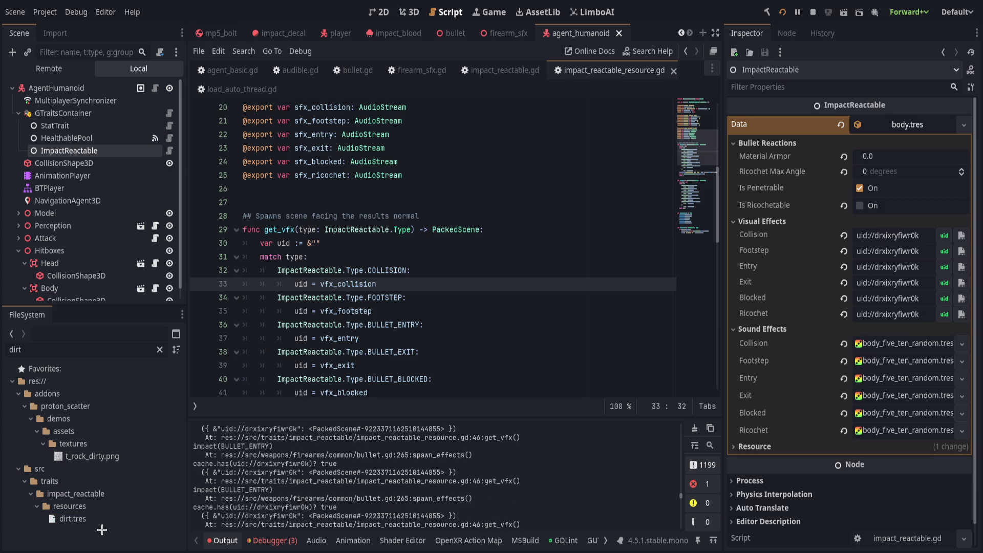
Step: Bring up the top of bullet.gd and hide the output log to enlarge the script
{"action": "scroll", "coordinate": [474, 338], "scroll_direction": "up", "scroll_amount": 2}
{"action": "scroll", "coordinate": [474, 338], "scroll_direction": "up", "scroll_amount": 5}
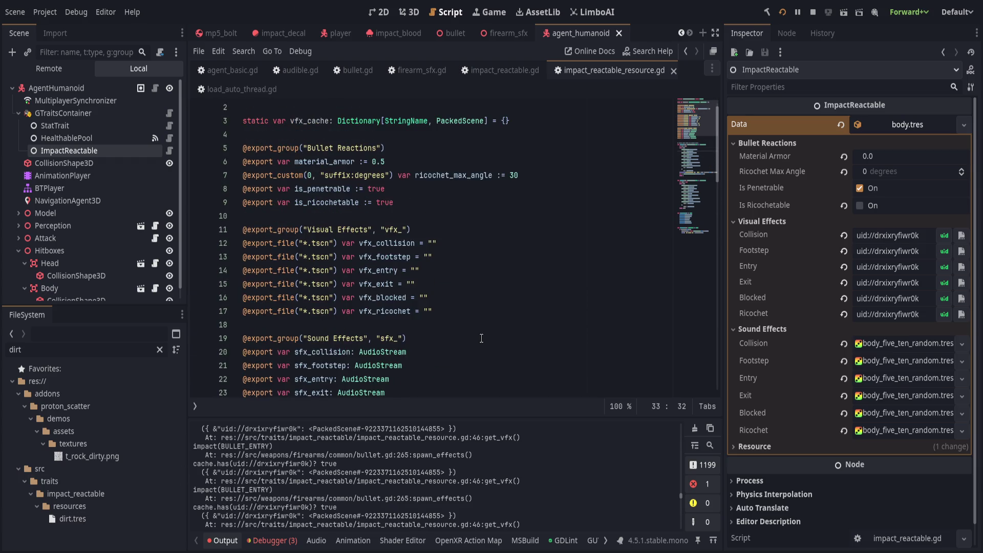
{"action": "left_click", "coordinate": [337, 72]}
{"action": "left_click_drag", "start_coordinate": [699, 358], "coordinate": [700, 104]}
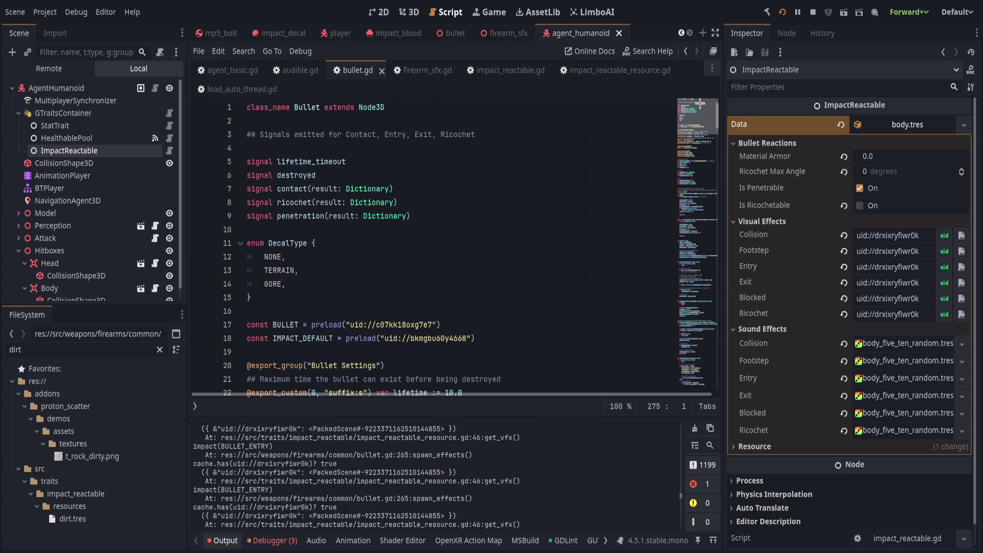
{"action": "left_click", "coordinate": [223, 540]}
Step: Scroll through bullet.gd, then switch to impact_reactable_resource.gd below the vfx_cache declaration
{"action": "scroll", "coordinate": [525, 359], "scroll_direction": "down", "scroll_amount": 4}
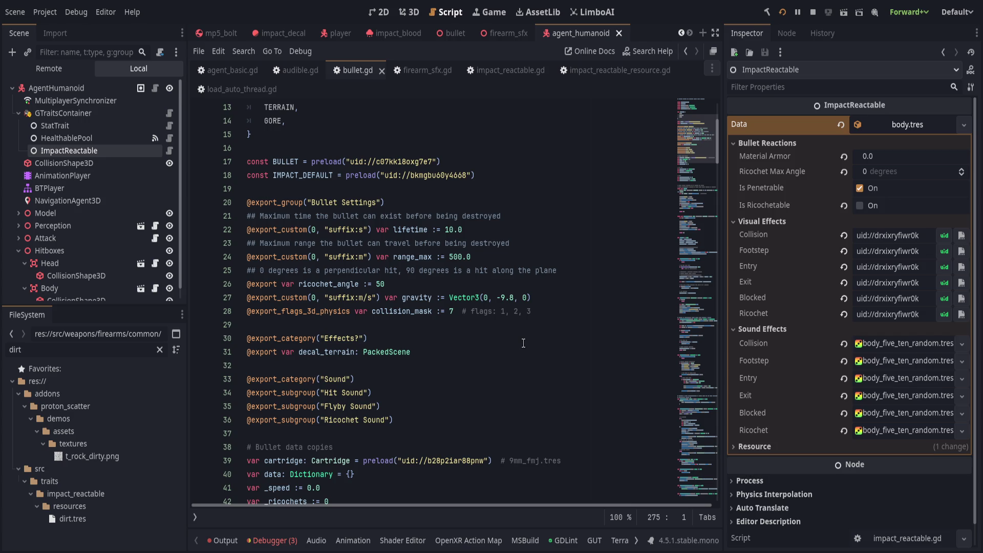
{"action": "scroll", "coordinate": [523, 343], "scroll_direction": "down", "scroll_amount": 4}
{"action": "scroll", "coordinate": [524, 349], "scroll_direction": "down", "scroll_amount": 7}
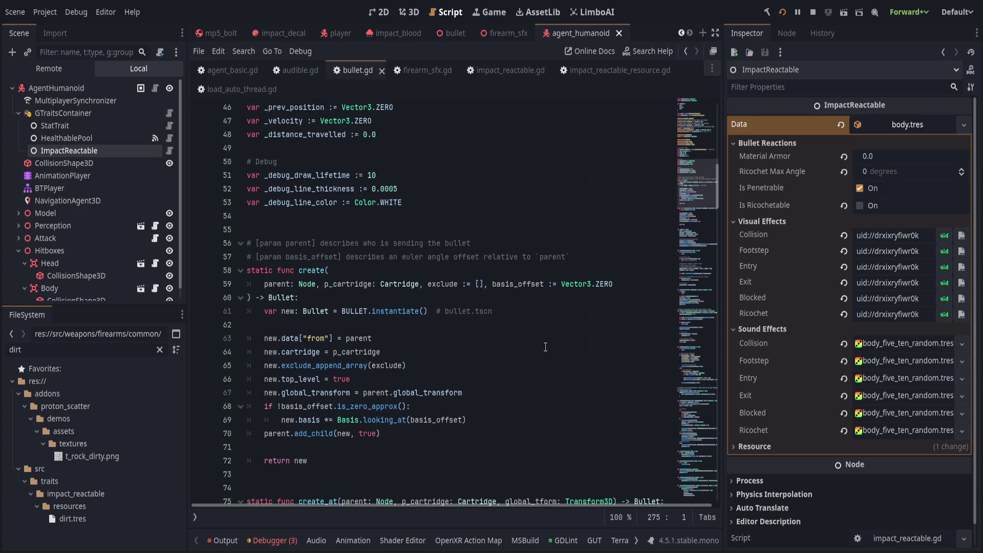
{"action": "scroll", "coordinate": [545, 347], "scroll_direction": "down", "scroll_amount": 5}
{"action": "scroll", "coordinate": [555, 379], "scroll_direction": "down", "scroll_amount": 2}
{"action": "scroll", "coordinate": [542, 382], "scroll_direction": "up", "scroll_amount": 19}
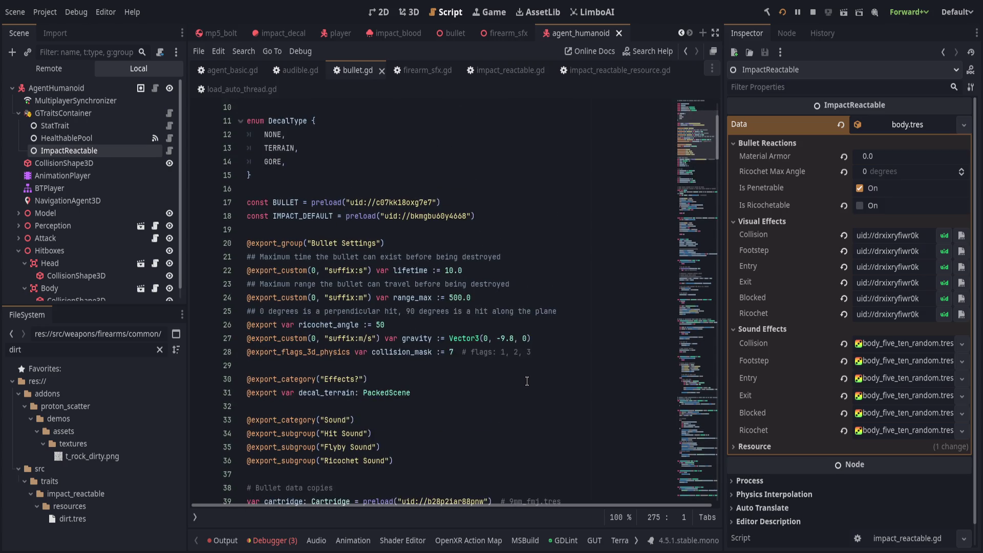
{"action": "scroll", "coordinate": [526, 381], "scroll_direction": "up", "scroll_amount": 3}
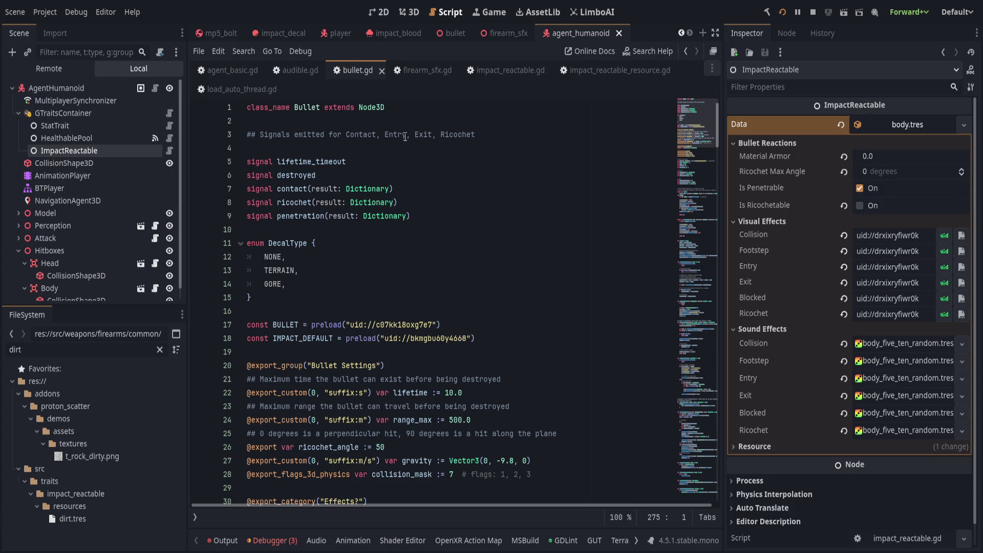
{"action": "left_click", "coordinate": [609, 71]}
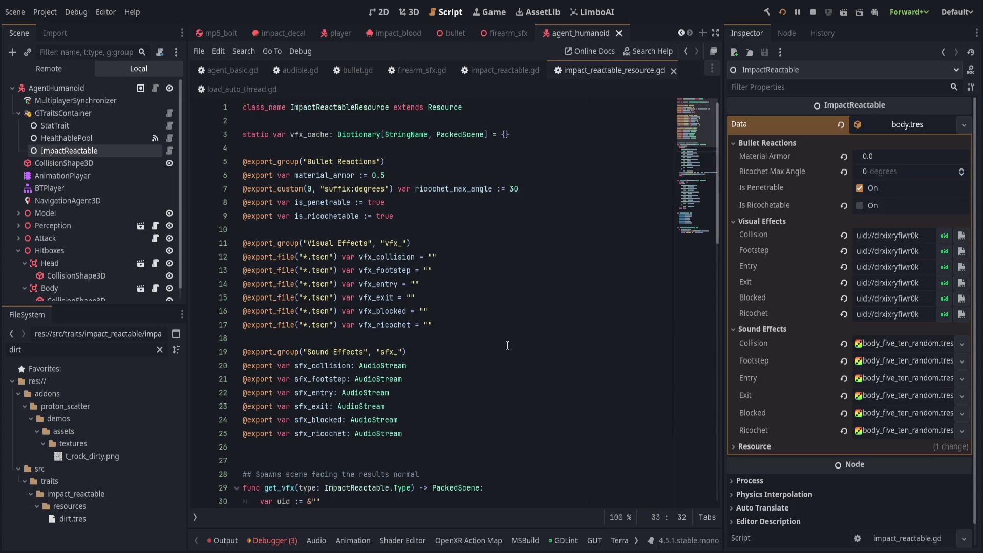
{"action": "left_click", "coordinate": [561, 135]}
{"action": "key", "text": "Return"}
{"action": "type", "text": "a"}
{"action": "key", "text": "BackSpace"}
{"action": "type", "text": "static var "}
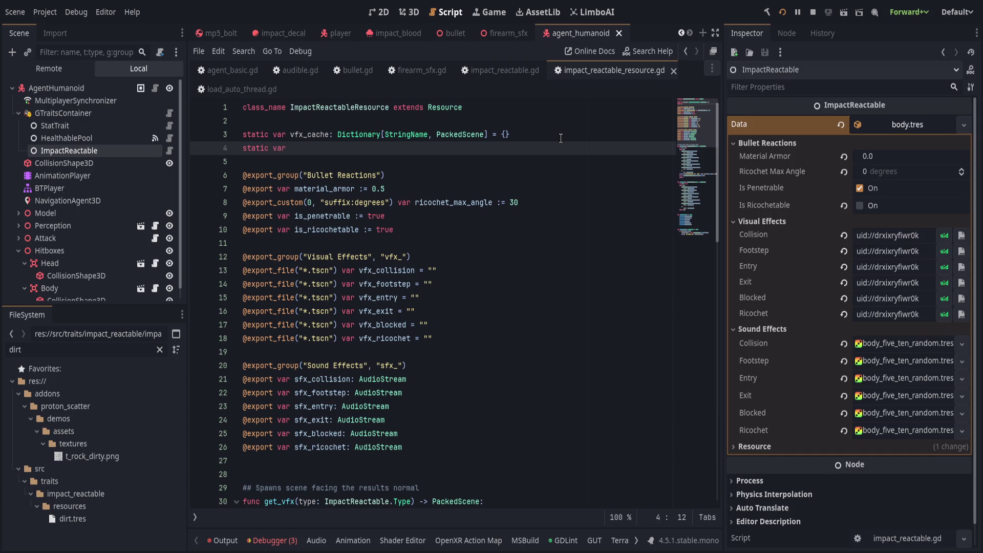
{"action": "type", "text": "_activ"}
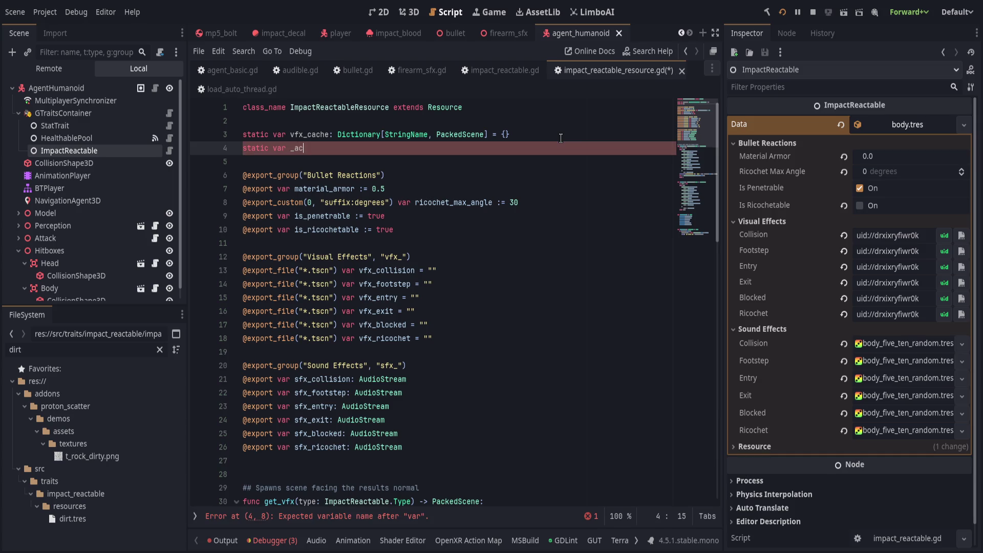
{"action": "type", "text": "ate"}
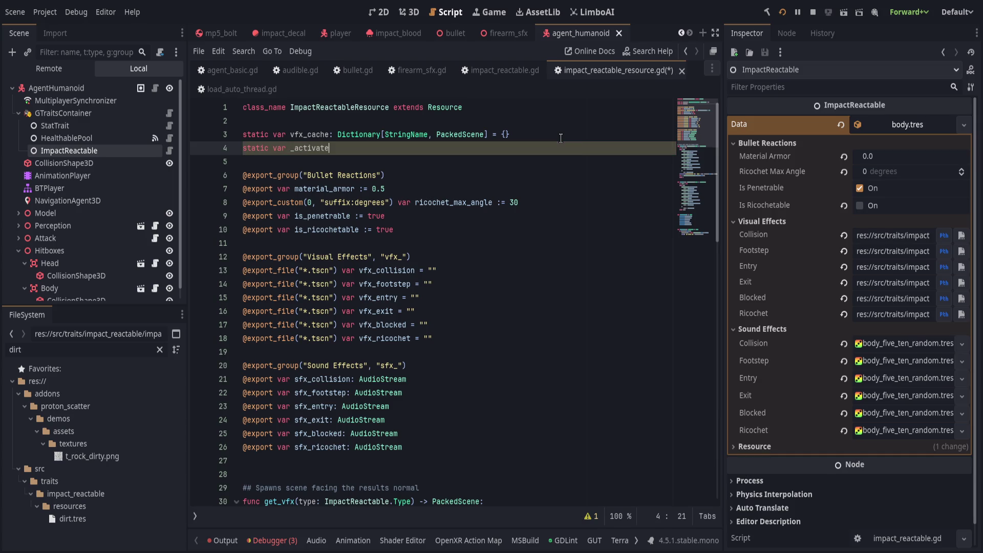
{"action": "type", "text": " := start"}
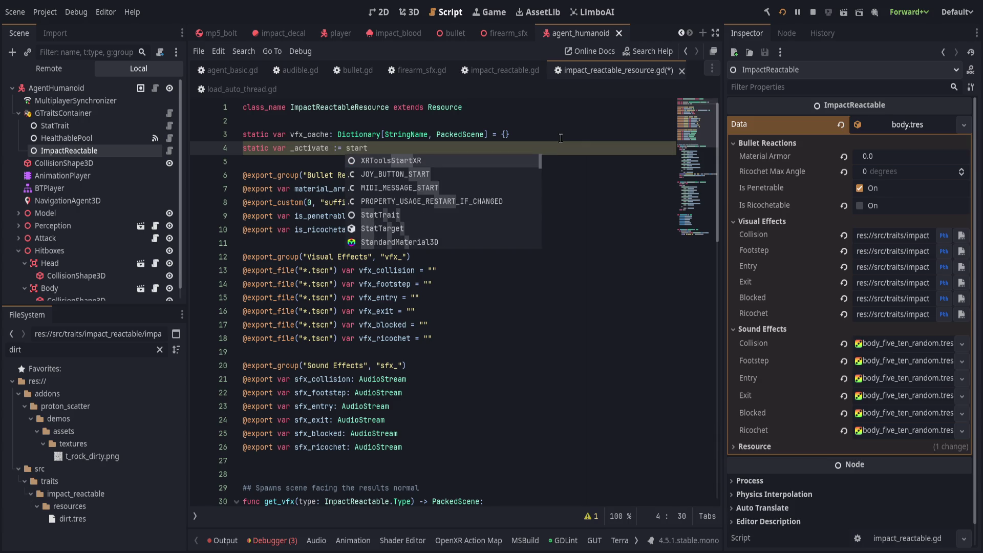
{"action": "key", "text": "BackSpace"}
{"action": "key", "text": "BackSpace"}
{"action": "key", "text": "BackSpace"}
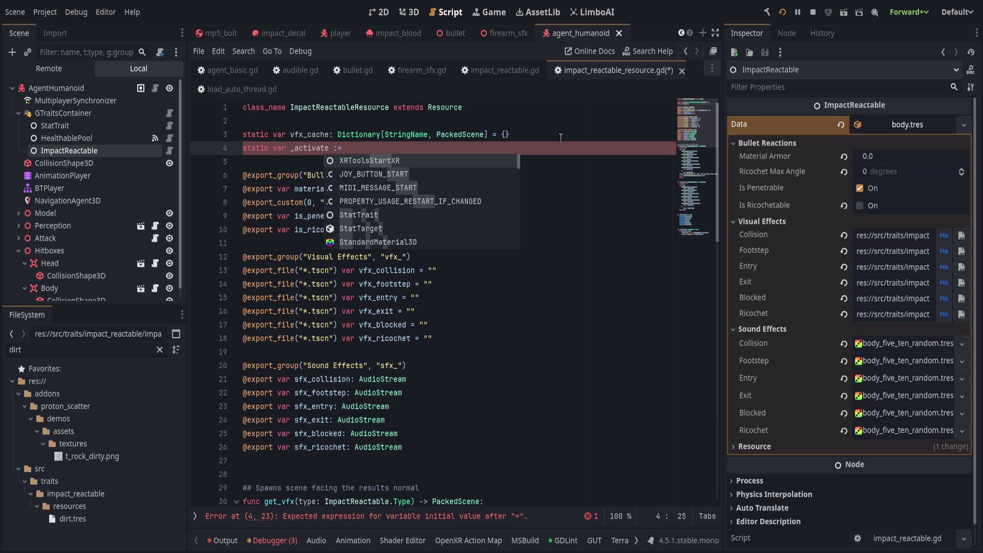
{"action": "key", "text": "BackSpace"}
{"action": "key", "text": "BackSpace"}
{"action": "key", "text": "BackSpace"}
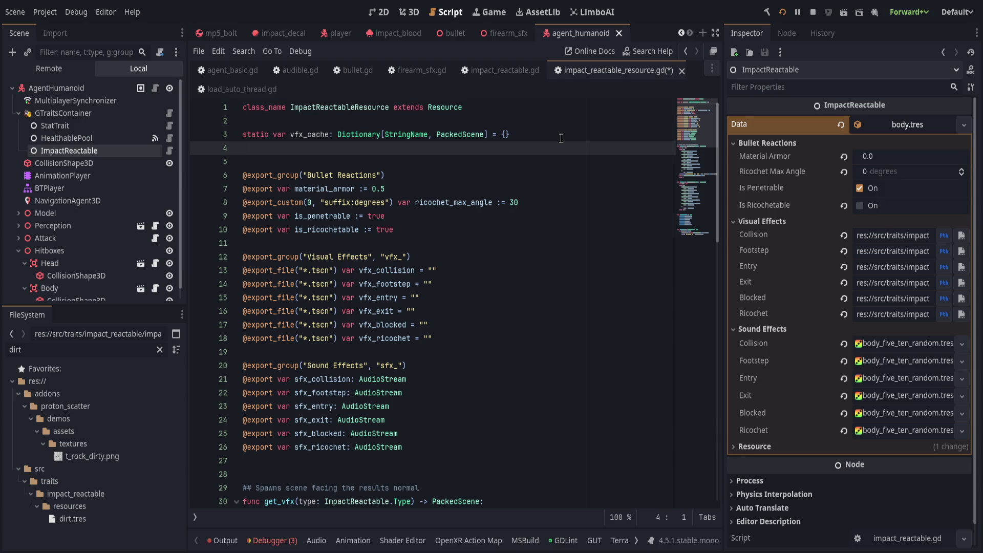
{"action": "key", "text": "BackSpace"}
{"action": "key", "text": "ctrl+s"}
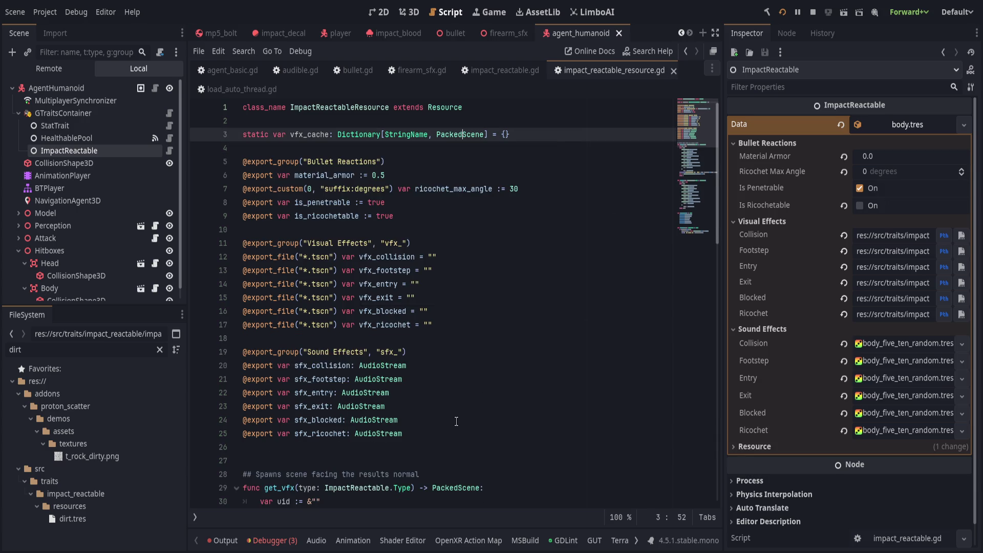
Step: Below the sound exports, declare the variable `var on = false:`
{"action": "left_click", "coordinate": [456, 420]}
{"action": "key", "text": "Down"}
{"action": "key", "text": "Return"}
{"action": "key", "text": "Return"}
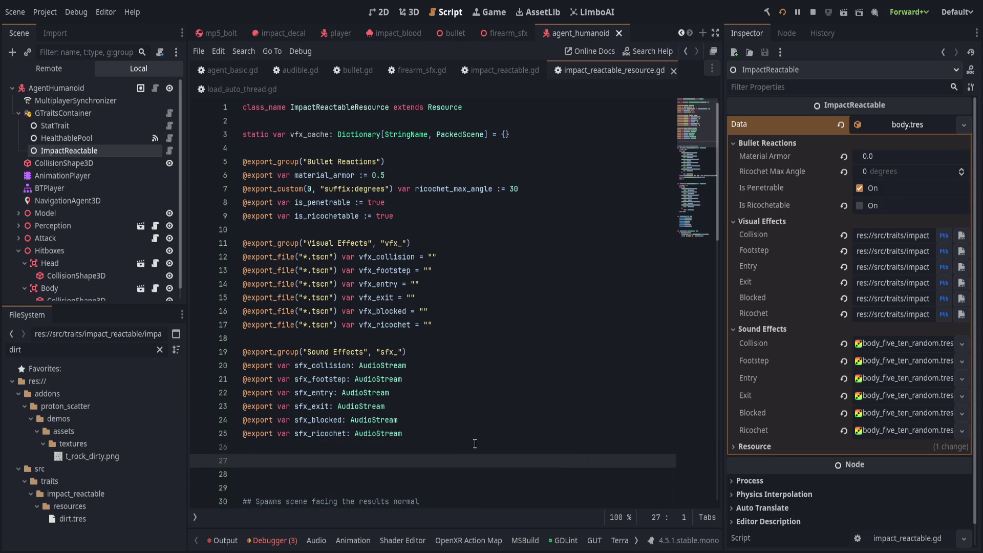
{"action": "type", "text": "var on"}
{"action": "type", "text": "-"}
{"action": "type", "text": "_"}
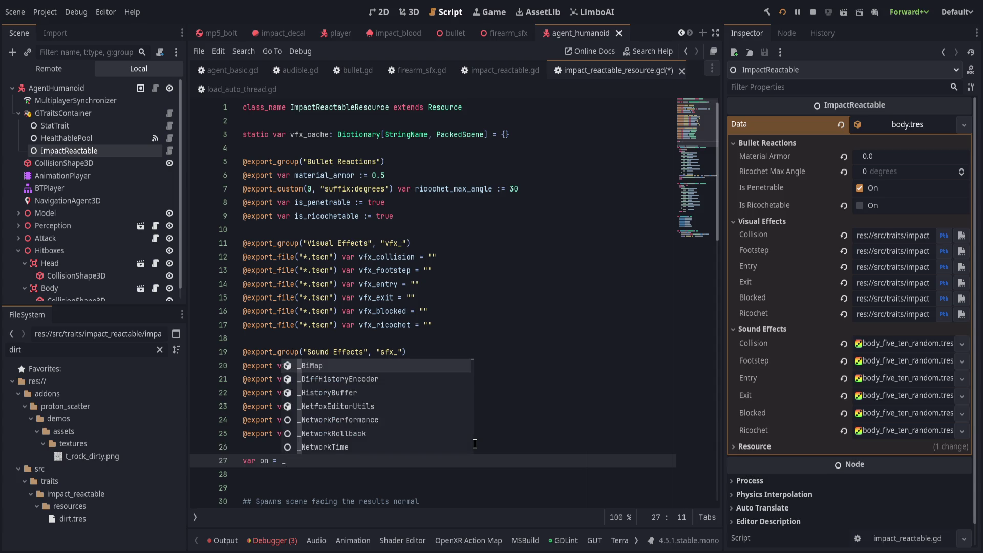
{"action": "type", "text": "activate_entries"}
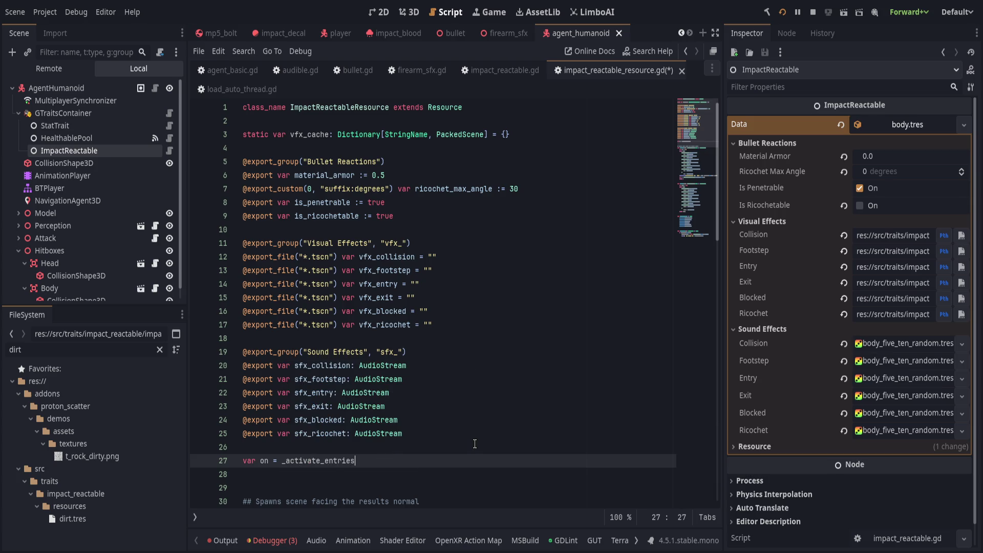
{"action": "key", "text": "ctrl+BackSpace"}
{"action": "type", "text": "_start()"}
{"action": "type", "text": ":"}
{"action": "key", "text": "ctrl+BackSpace"}
{"action": "type", "text": "false:"}
{"action": "key", "text": "Return"}
Step: Give it a setter `set(v):` that assigns `on = v` and prints "here"
{"action": "type", "text": "set(v):"}
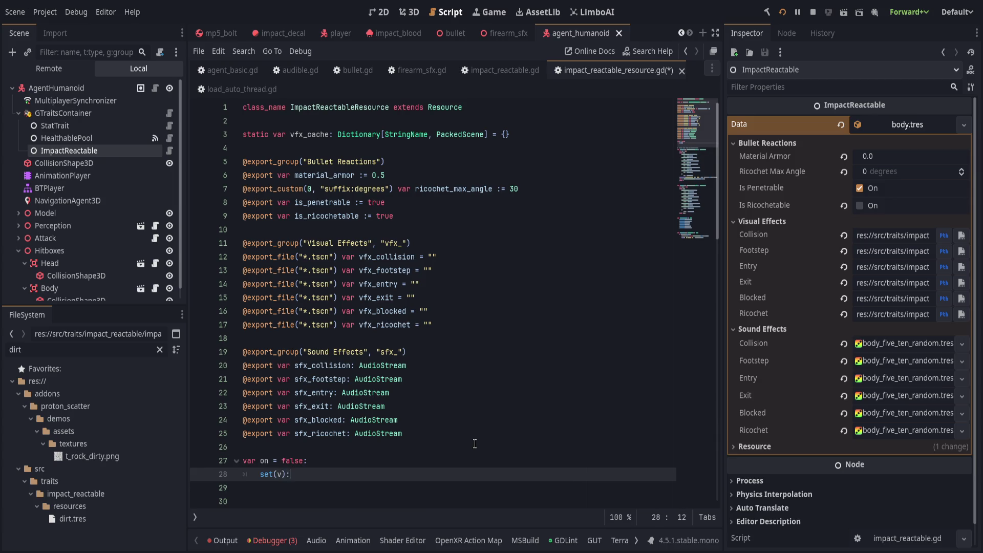
{"action": "key", "text": "Return"}
{"action": "type", "text": "on = "}
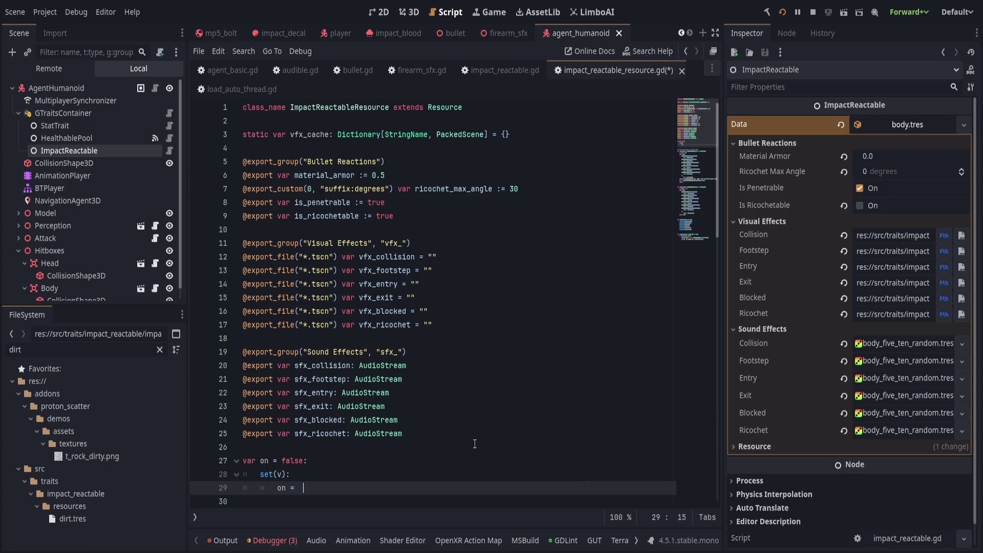
{"action": "type", "text": "v"}
{"action": "key", "text": "Return"}
{"action": "type", "text": "print(\"here"}
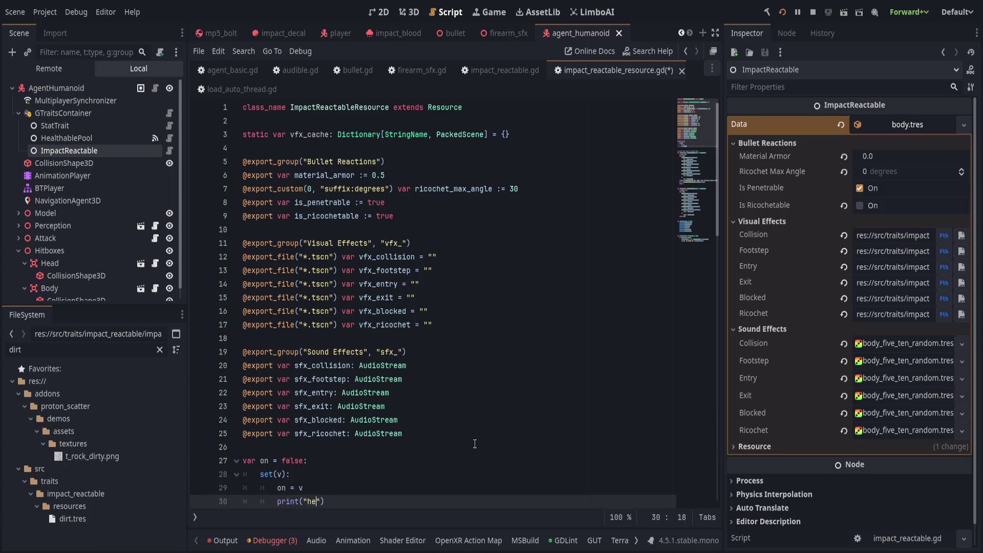
{"action": "type", "text": "\")"}
{"action": "key", "text": "Return"}
Step: Make the setter call `cache_entries()` next
{"action": "type", "text": "add"}
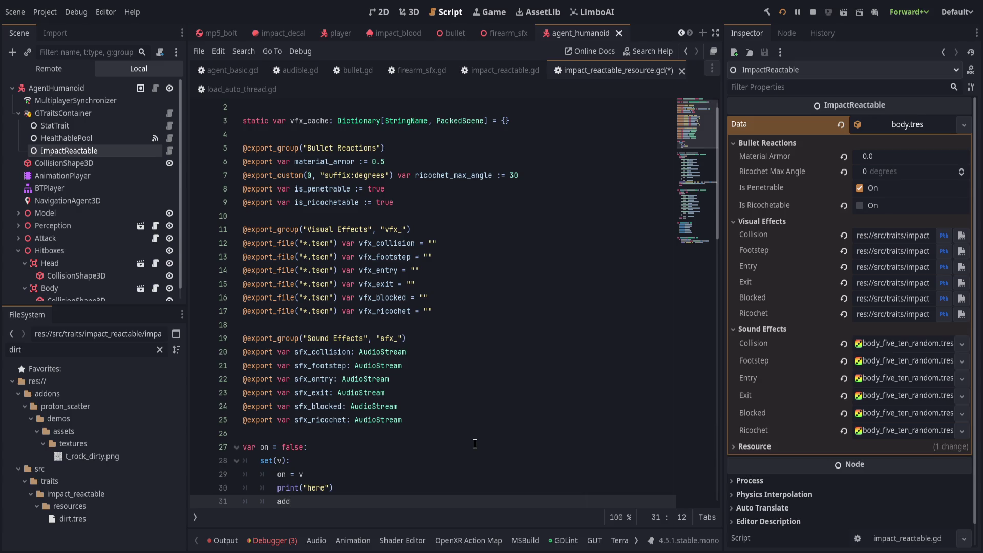
{"action": "key", "text": "Home"}
{"action": "type", "text": "_"}
{"action": "key", "text": "End"}
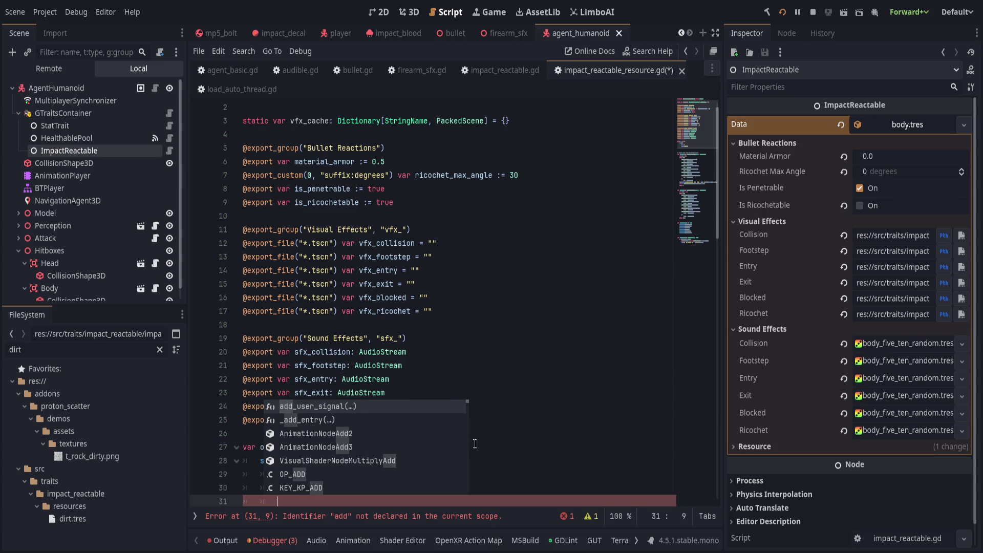
{"action": "type", "text": "_en"}
{"action": "key", "text": "BackSpace"}
{"action": "key", "text": "BackSpace"}
{"action": "key", "text": "BackSpace"}
{"action": "type", "text": "c"}
{"action": "key", "text": "Return"}
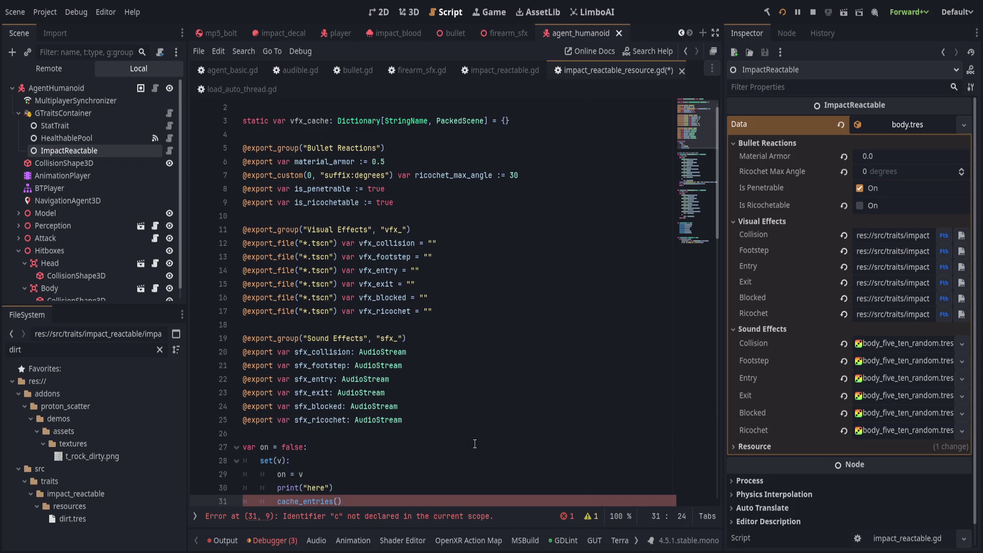
Step: After `cache_entries()`, add `print("here cache: ", vfx_cache)`, then save and run the game
{"action": "scroll", "coordinate": [473, 445], "scroll_direction": "down", "scroll_amount": 3}
{"action": "left_click", "coordinate": [381, 366]}
{"action": "left_click", "coordinate": [385, 380]}
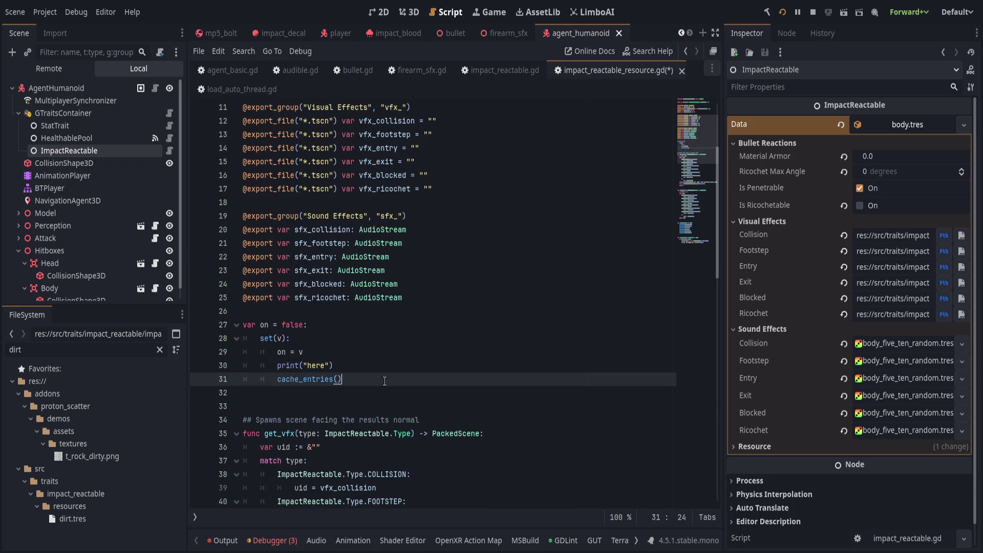
{"action": "key", "text": "Return"}
{"action": "type", "text": "print(\"here cache: \", "}
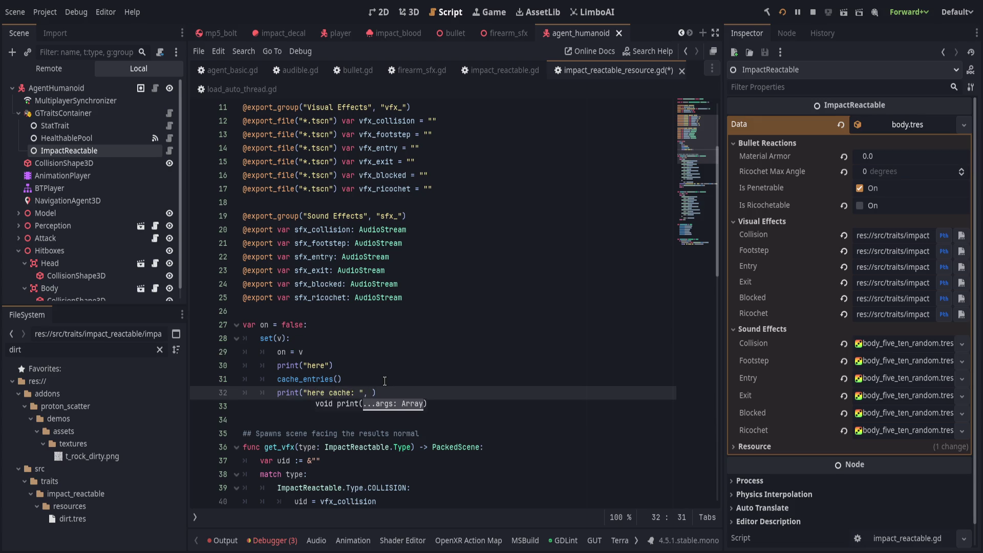
{"action": "type", "text": "vfx_cache"}
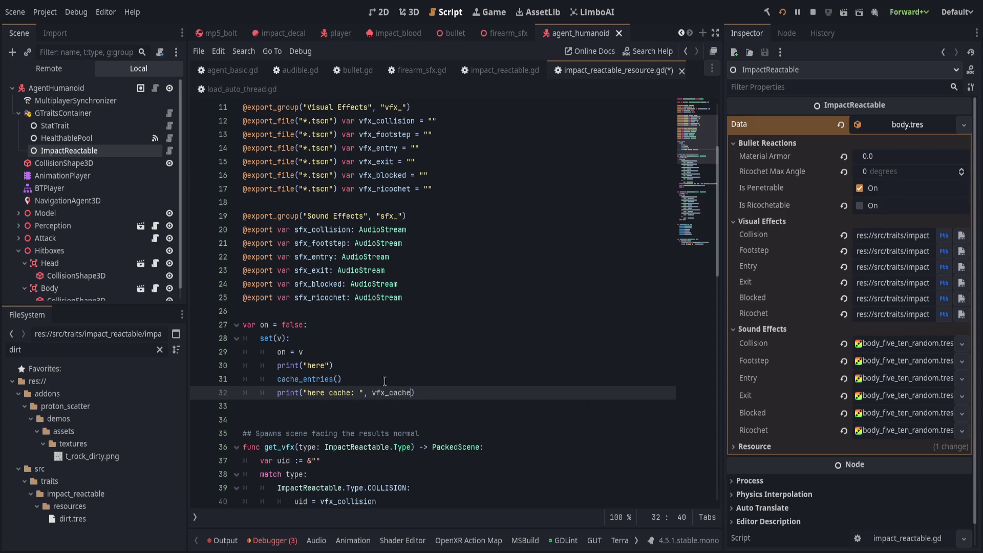
{"action": "key", "text": "F5"}
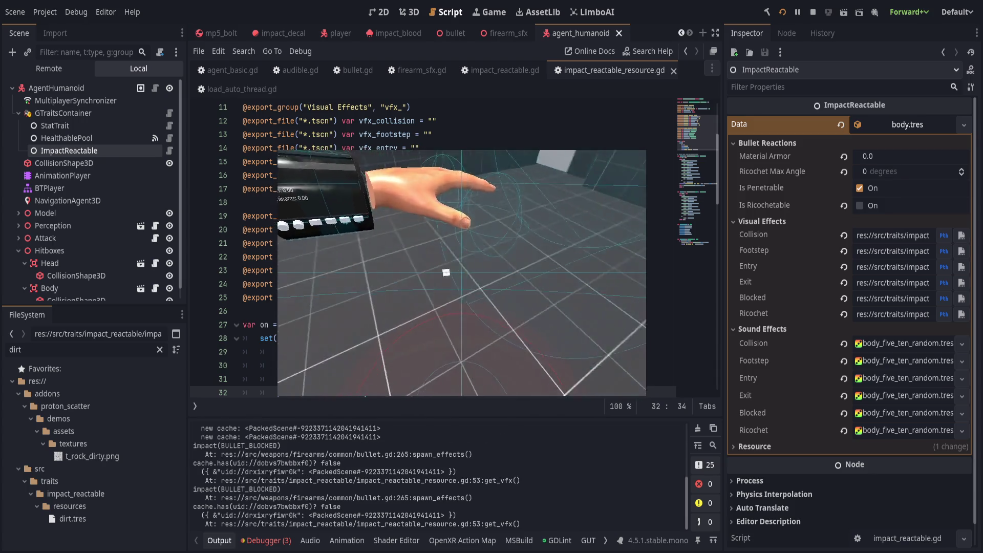
Step: After reading the cache.has false output, return focus to the script code
{"action": "left_click", "coordinate": [410, 367]}
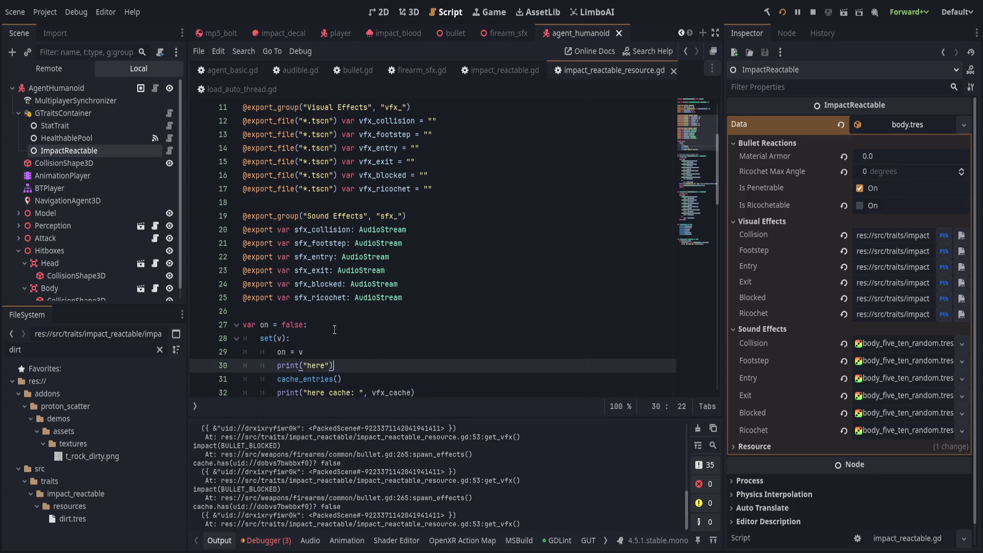
Step: Below the setter, add `func _init() -> void:` setting `on = true`, then save and rerun the game
{"action": "left_click", "coordinate": [333, 328]}
{"action": "scroll", "coordinate": [353, 330], "scroll_direction": "down", "scroll_amount": 4}
{"action": "left_click", "coordinate": [465, 255]}
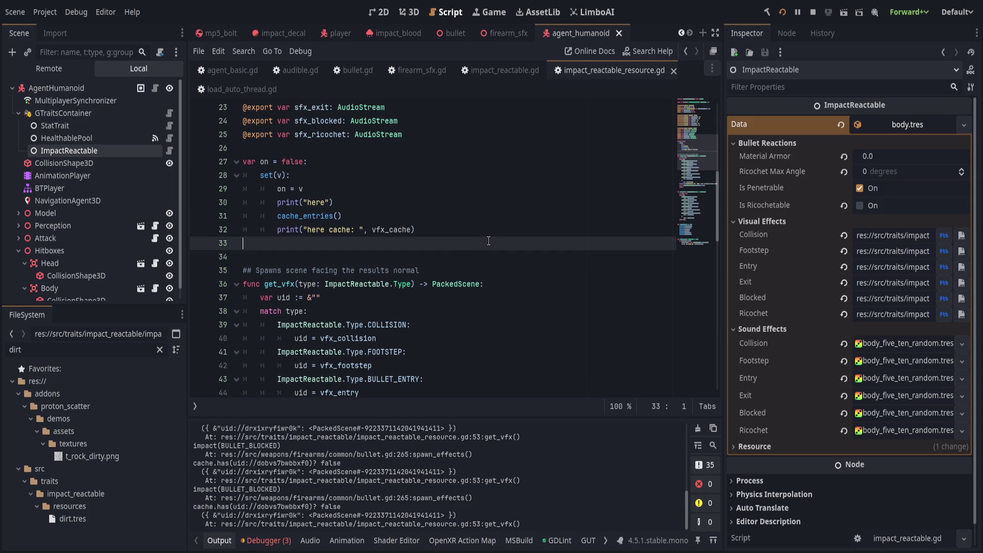
{"action": "key", "text": "Return"}
{"action": "key", "text": "Up"}
{"action": "key", "text": "Return"}
{"action": "key", "text": "Up"}
{"action": "key", "text": "Return"}
{"action": "type", "text": "func _in"}
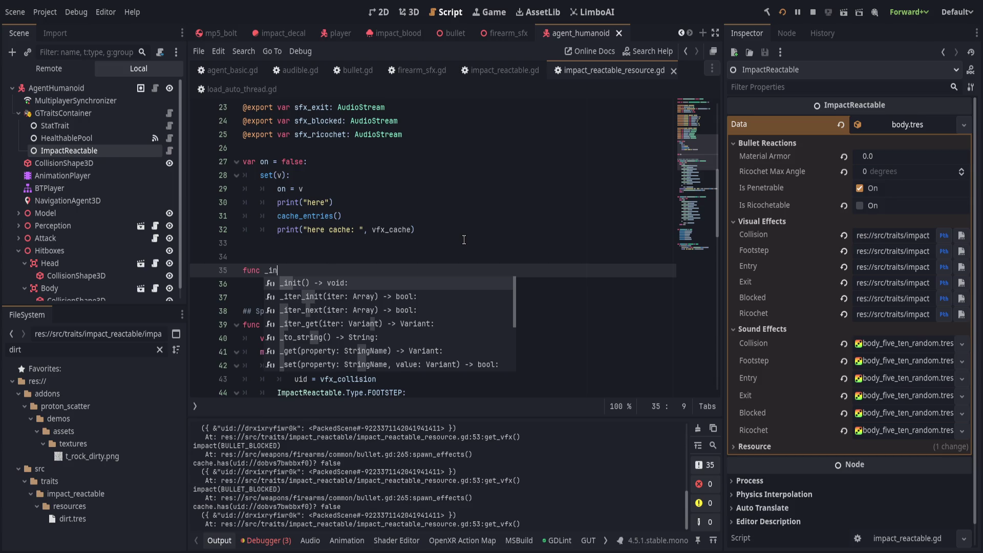
{"action": "key", "text": "Return"}
{"action": "key", "text": "Return"}
{"action": "type", "text": "on = tru"}
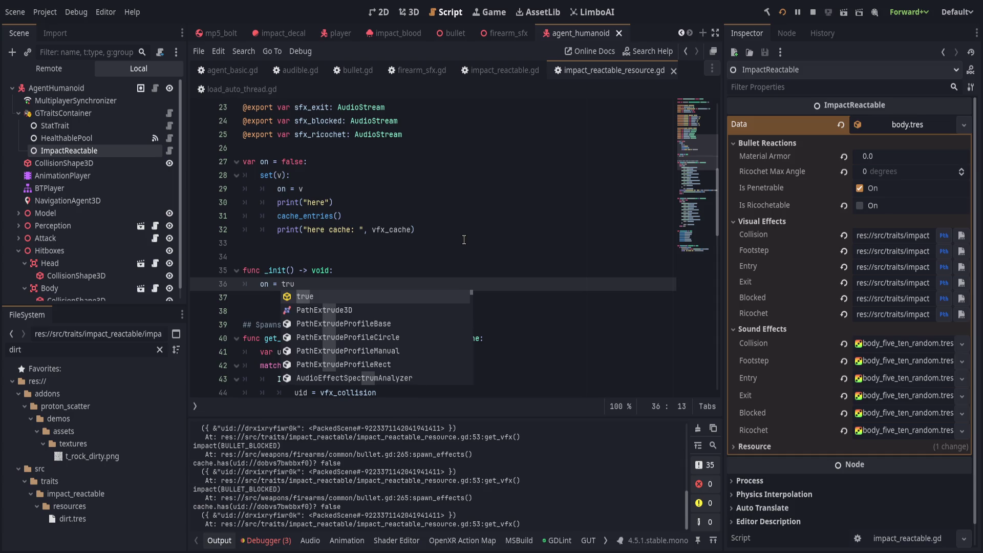
{"action": "key", "text": "Return"}
{"action": "key", "text": "ctrl+s"}
{"action": "key", "text": "F5"}
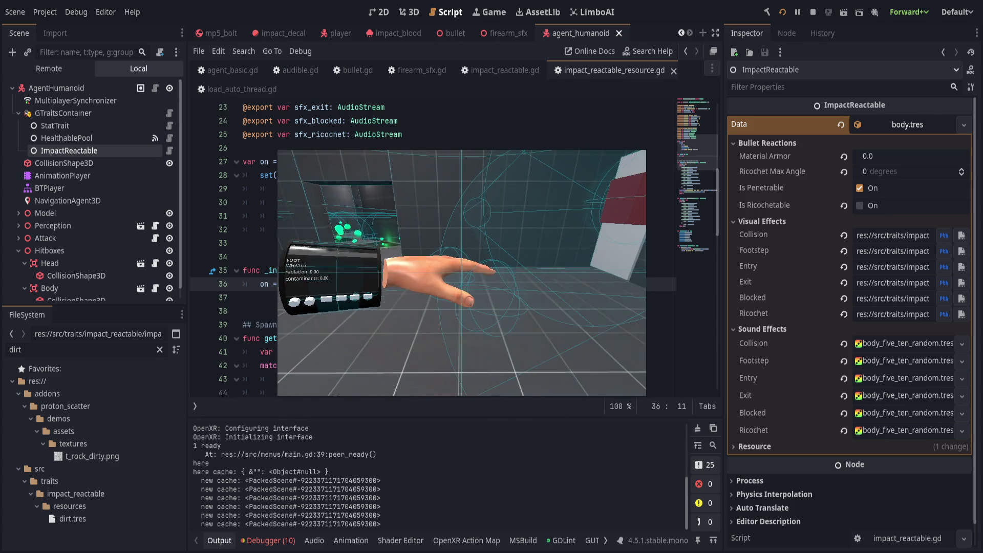
Step: Once the here and new cache prints appear, leave the game and return to the editor
{"action": "key", "text": "alt+Tab"}
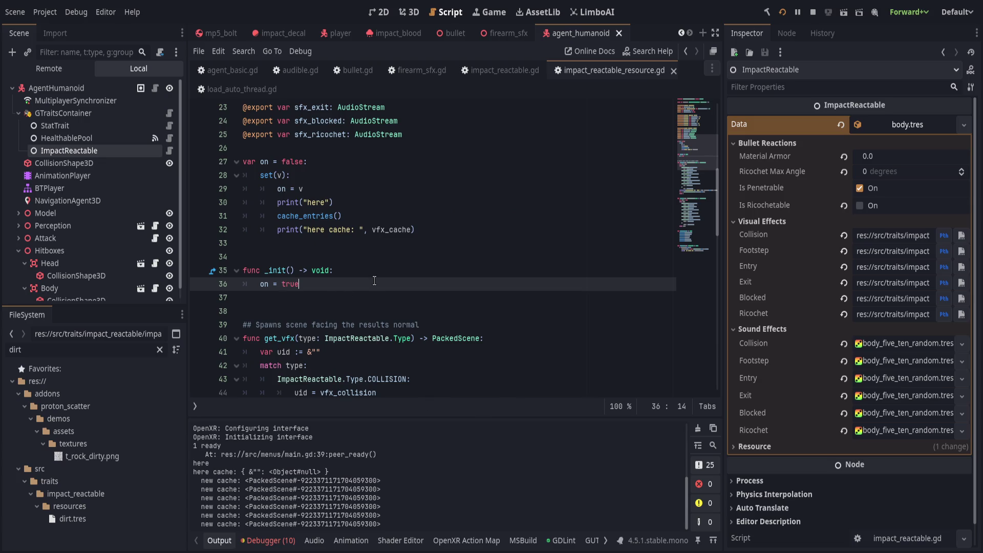
Step: Delete the temporary `on` variable and `_init` debug code, and save the script
{"action": "left_click", "coordinate": [388, 271]}
{"action": "scroll", "coordinate": [345, 301], "scroll_direction": "up", "scroll_amount": 1}
{"action": "mouse_move", "coordinate": [307, 189]}
{"action": "left_mouse_down"}
{"action": "mouse_move", "coordinate": [379, 245]}
{"action": "mouse_move", "coordinate": [447, 356]}
{"action": "left_mouse_up"}
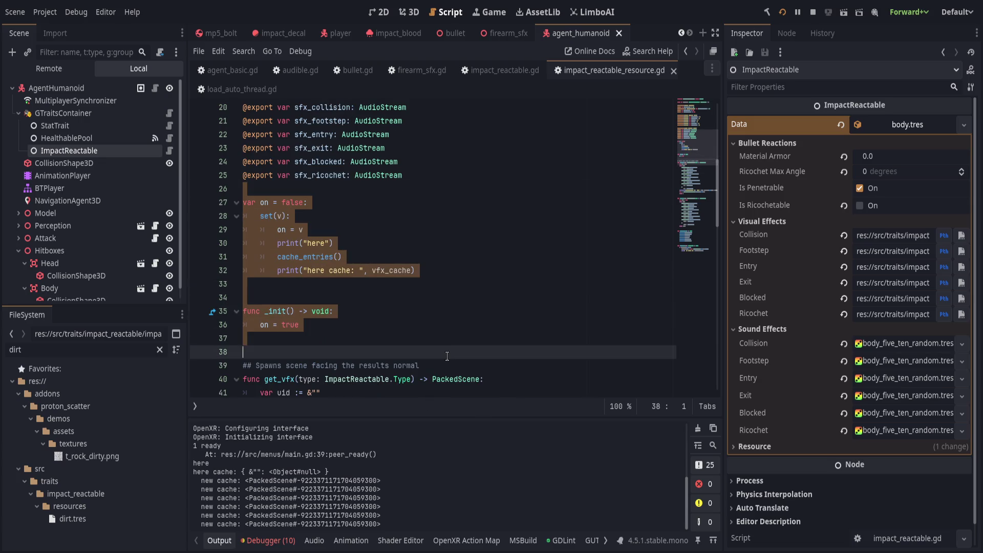
{"action": "key", "text": "BackSpace"}
{"action": "key", "text": "ctrl+s"}
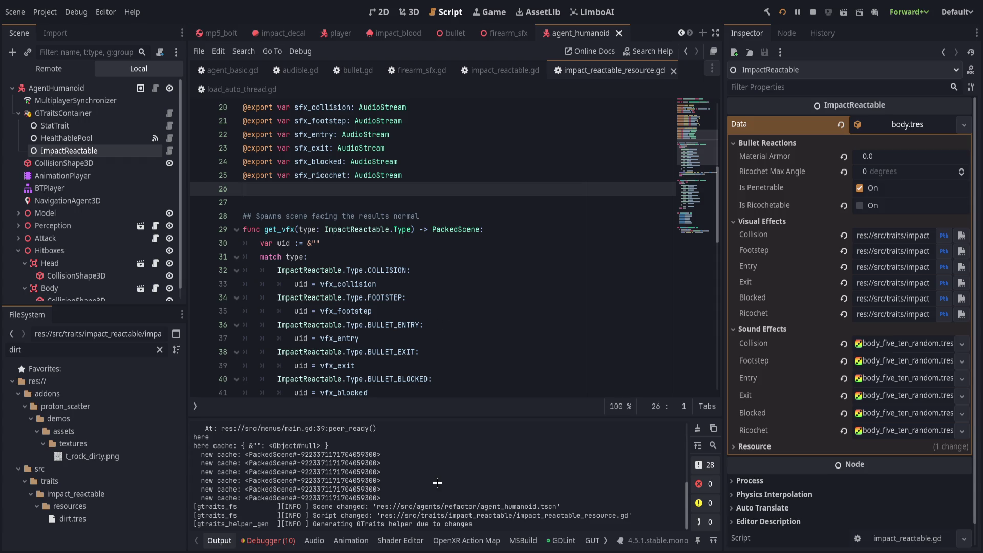
Step: Delete the `cache.has` print_debug line in `get_vfx` and save
{"action": "scroll", "coordinate": [427, 307], "scroll_direction": "down", "scroll_amount": 5}
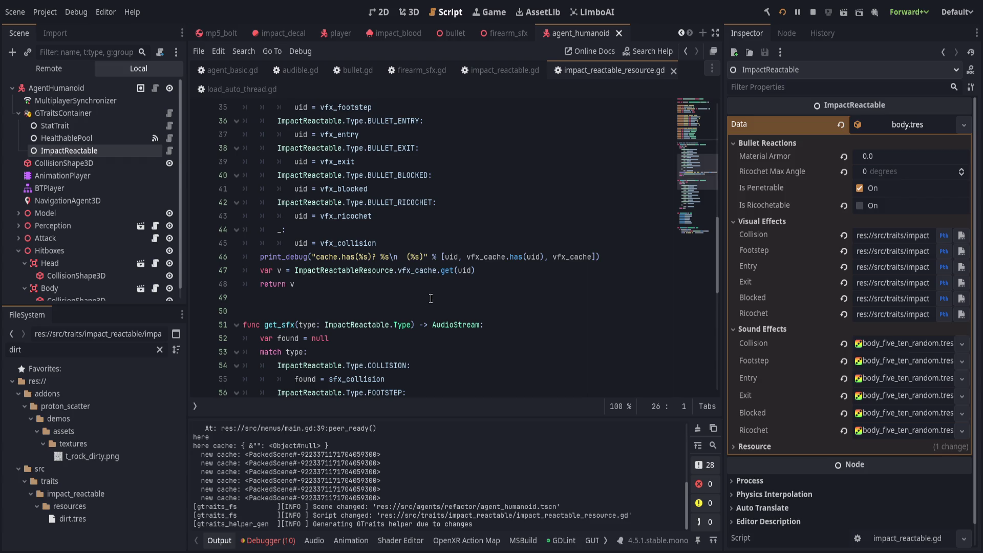
{"action": "left_click", "coordinate": [474, 256]}
{"action": "left_click", "coordinate": [645, 254]}
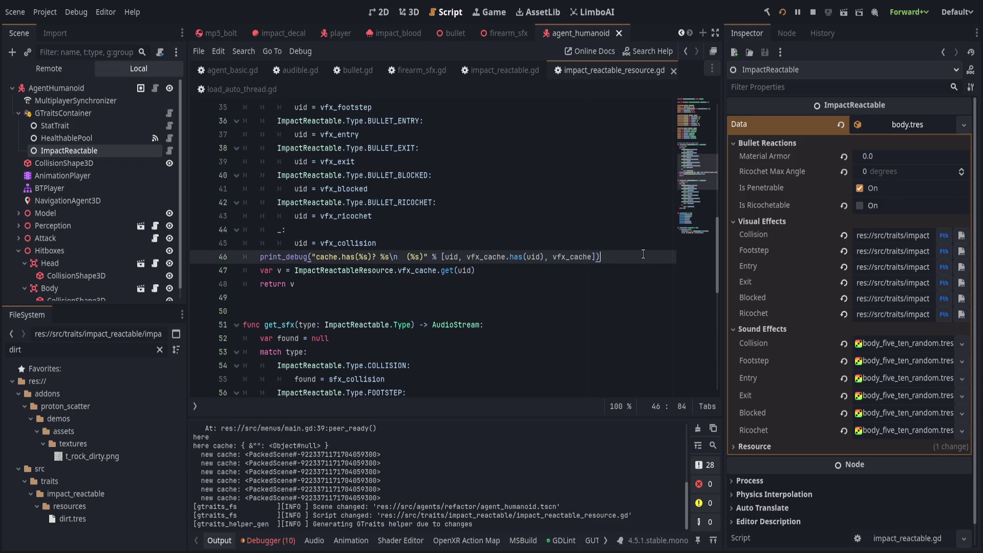
{"action": "key", "text": "ctrl+shift+k"}
{"action": "key", "text": "ctrl+s"}
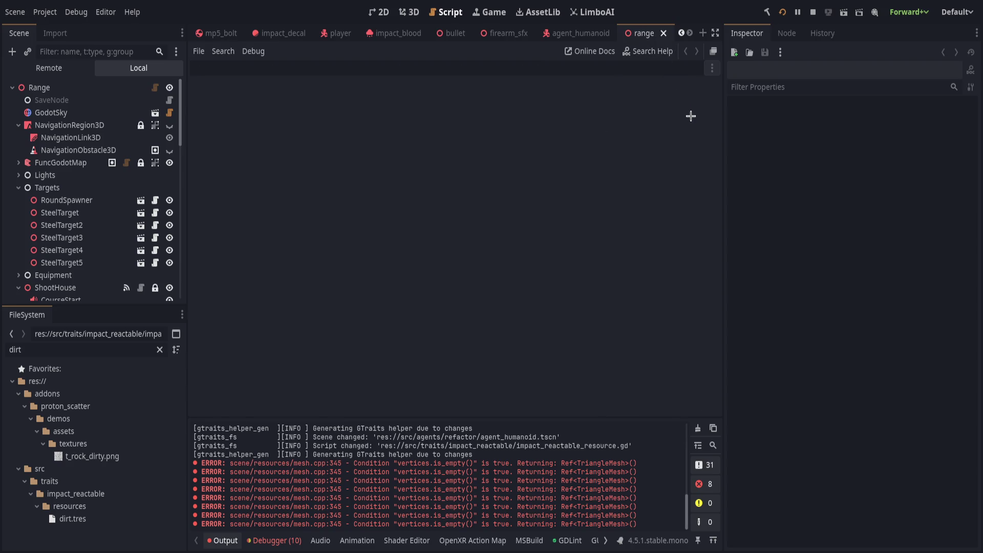
Step: In the range scene's 3D view, select and expand FuncGodotMap's entity_0_worldspawn, then relaunch the game
{"action": "left_click", "coordinate": [409, 12]}
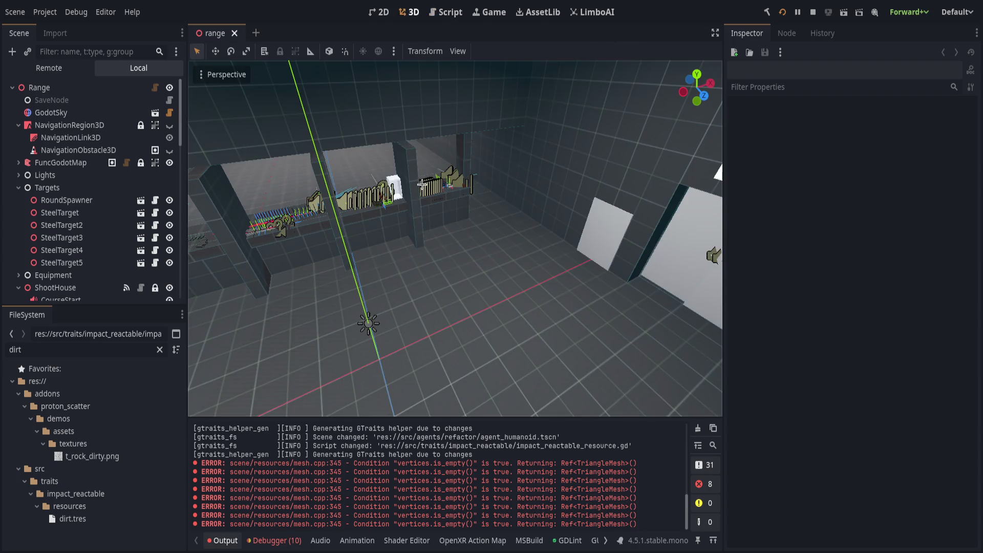
{"action": "left_click", "coordinate": [15, 188]}
{"action": "left_click", "coordinate": [18, 162]}
{"action": "left_click", "coordinate": [25, 176]}
{"action": "left_click", "coordinate": [64, 176]}
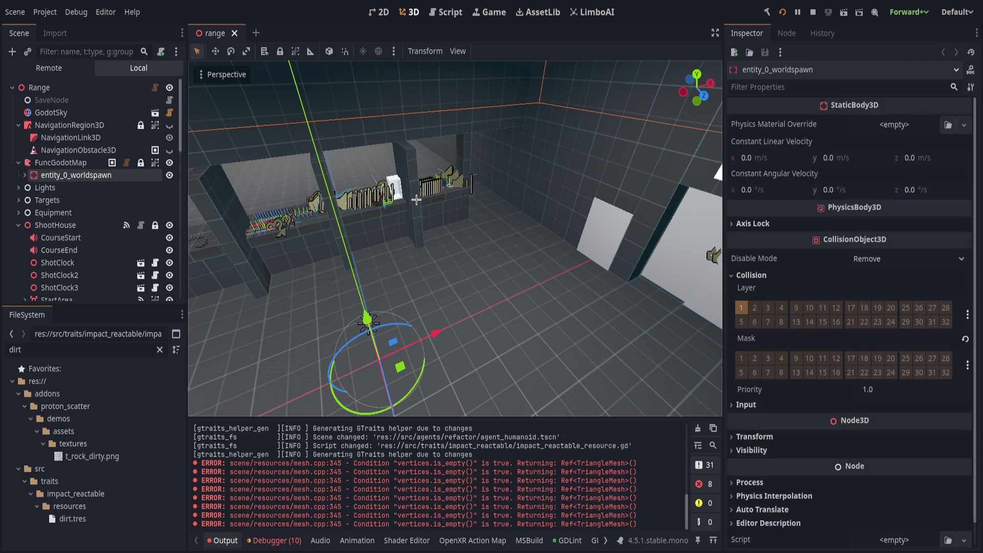
{"action": "left_click", "coordinate": [24, 175]}
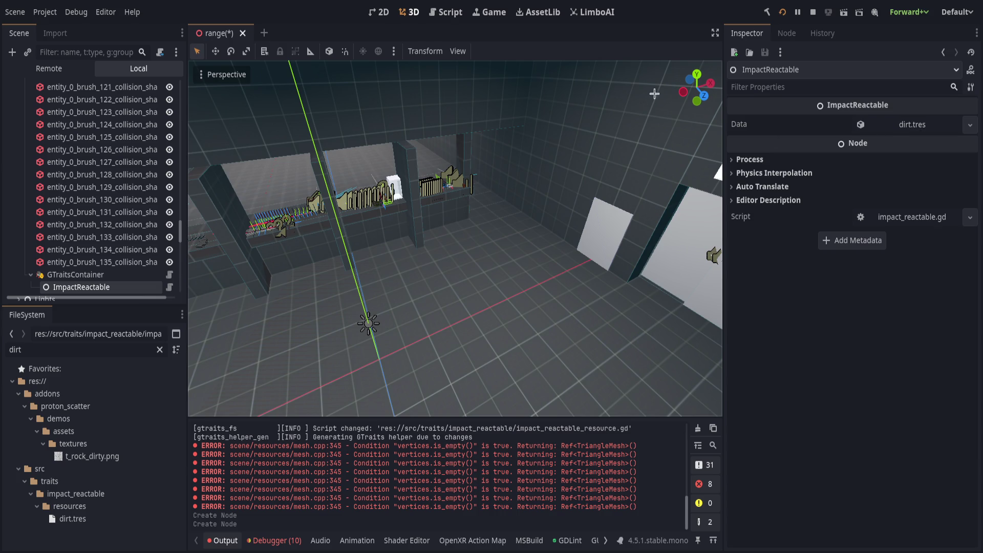
{"action": "left_click", "coordinate": [785, 12]}
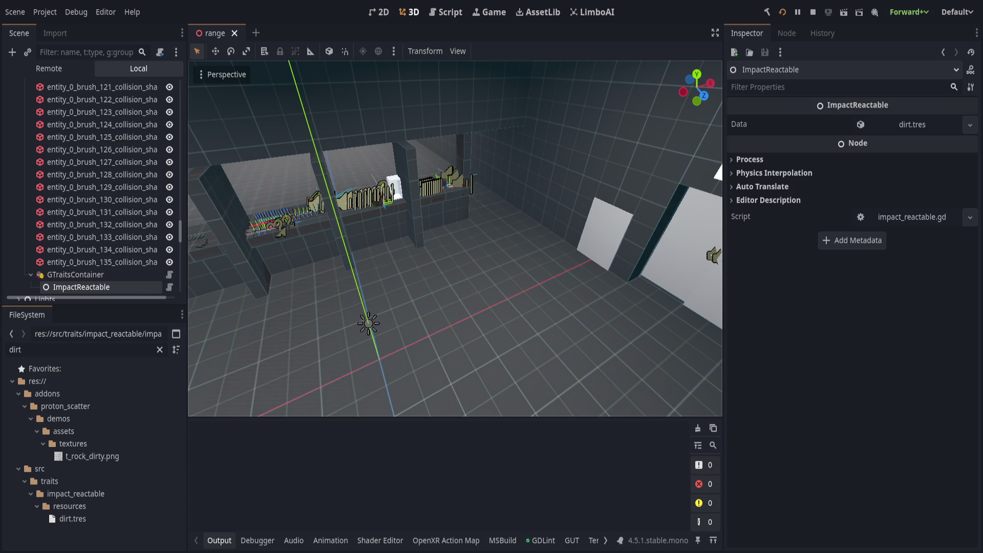
Step: Host a session, shoot the range walls, then go back to the editor's script workspace
{"action": "left_click", "coordinate": [450, 170]}
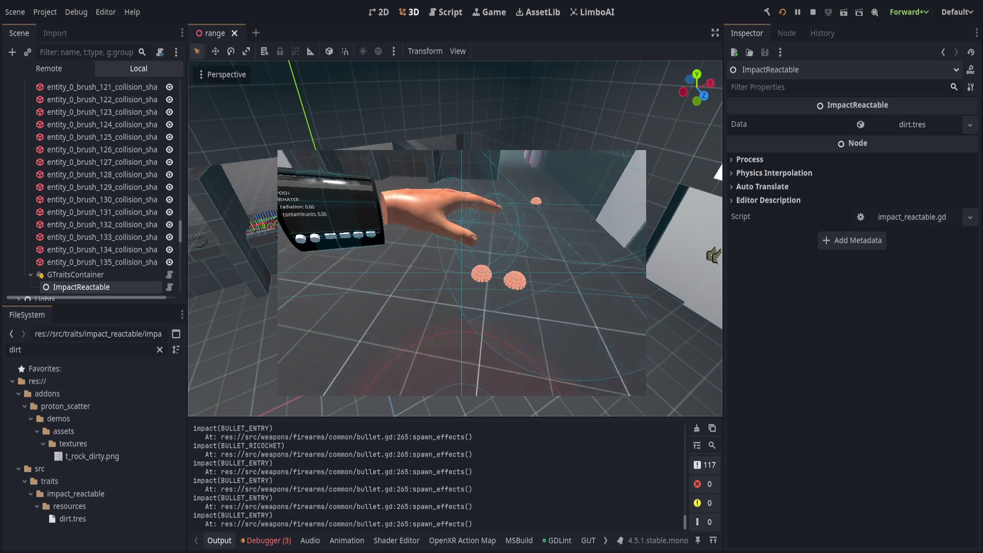
{"action": "key", "text": "alt+Tab"}
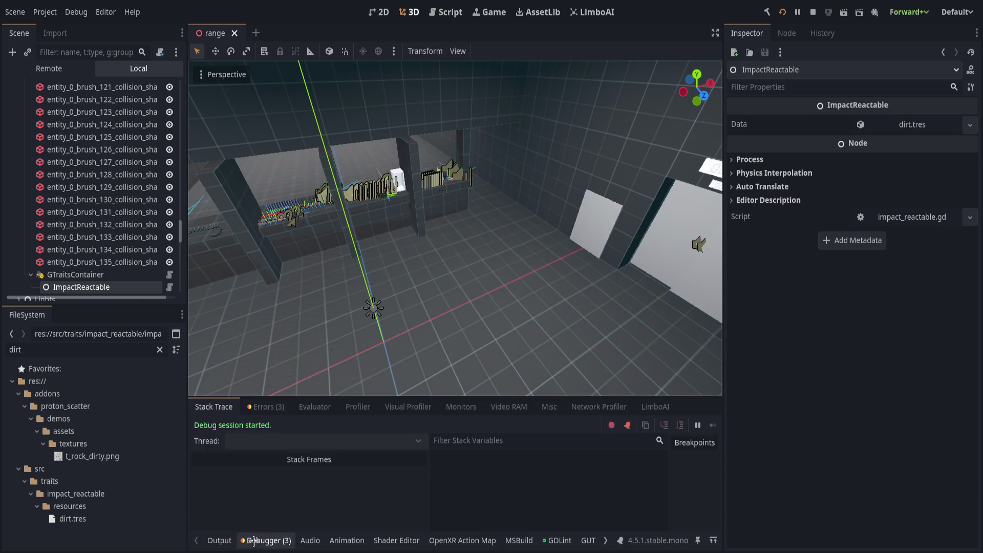
{"action": "key", "text": "ctrl+F3"}
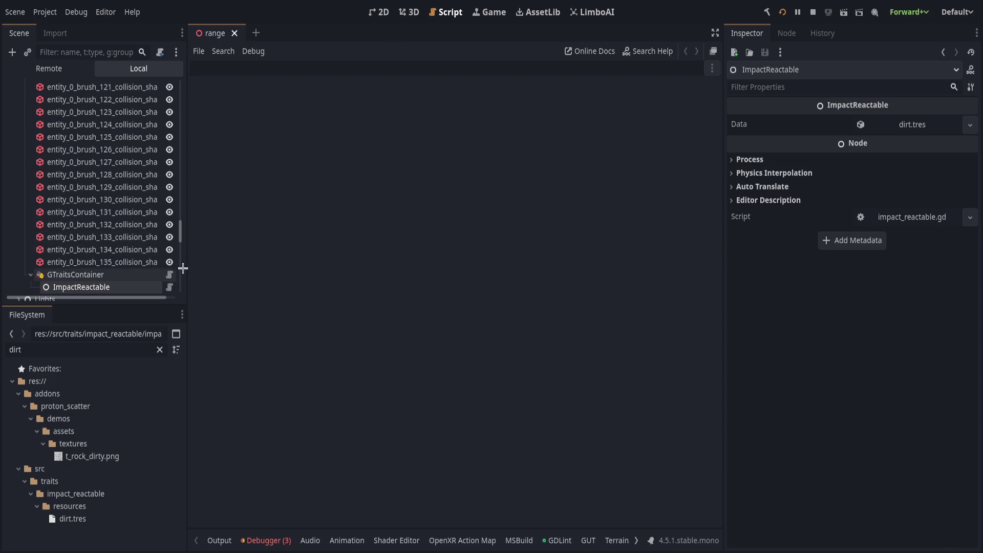
Step: Break at bullet.gd line 275 in `spawn_facing_normal`, resume the game, and go to `get_vfx`'s definition
{"action": "scroll", "coordinate": [176, 264], "scroll_direction": "down", "scroll_amount": 1}
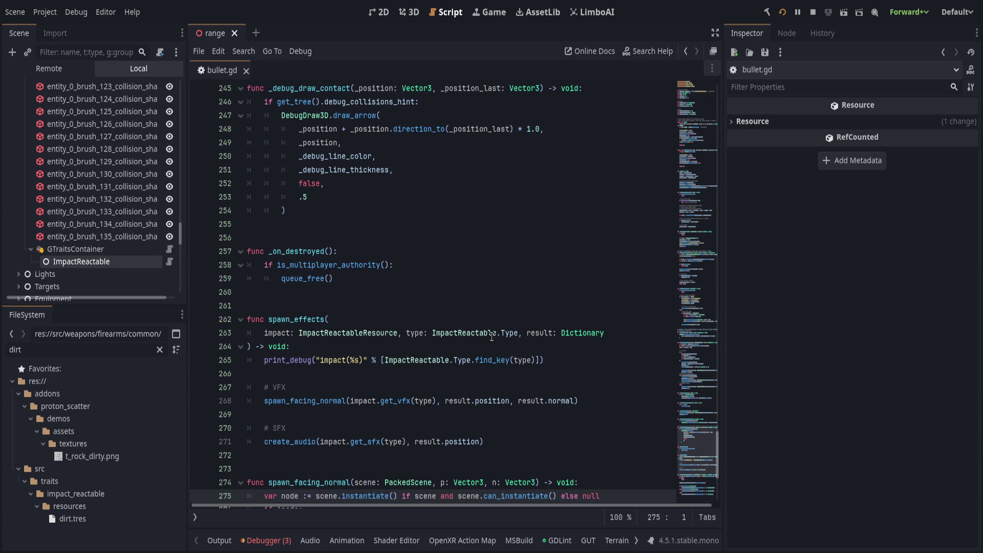
{"action": "scroll", "coordinate": [494, 362], "scroll_direction": "down", "scroll_amount": 3}
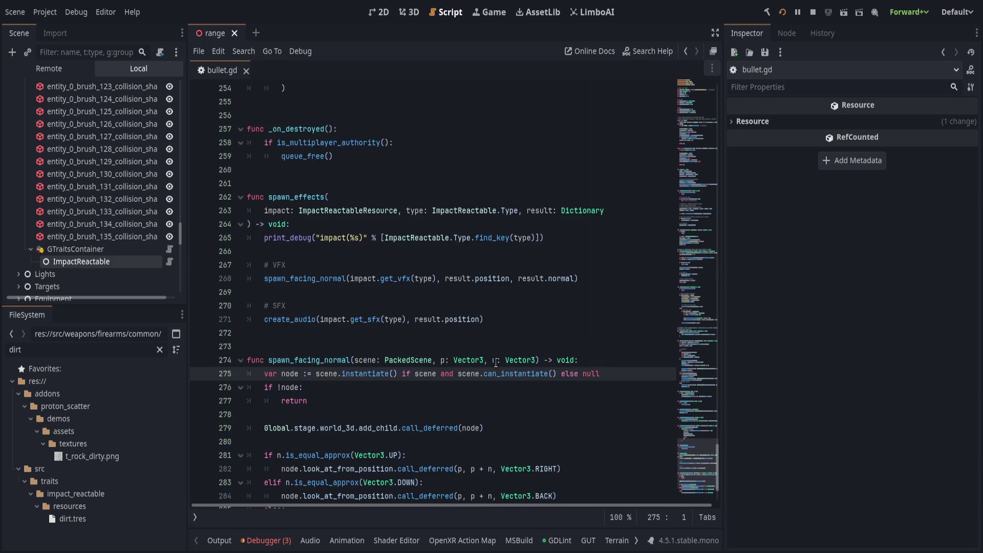
{"action": "left_click", "coordinate": [199, 373]}
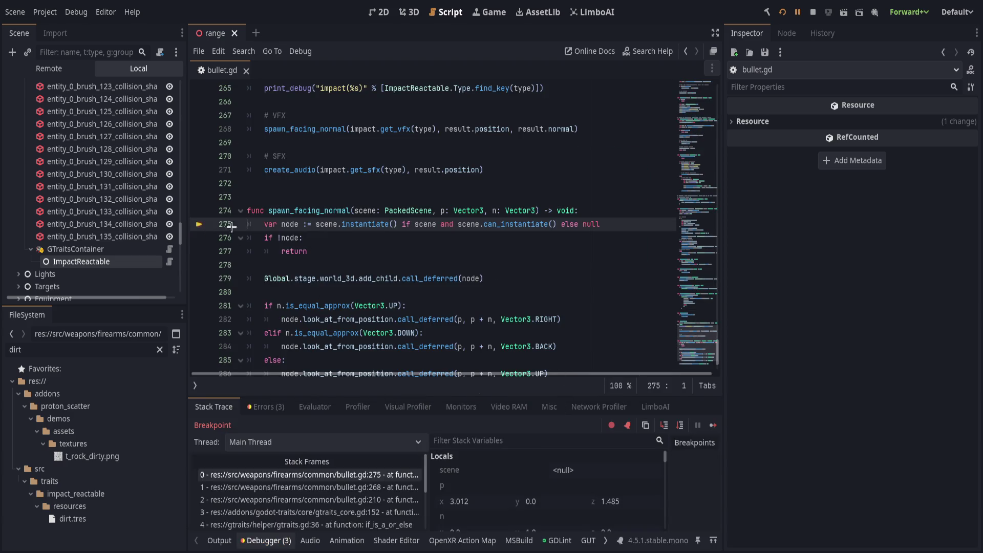
{"action": "left_click", "coordinate": [797, 11]}
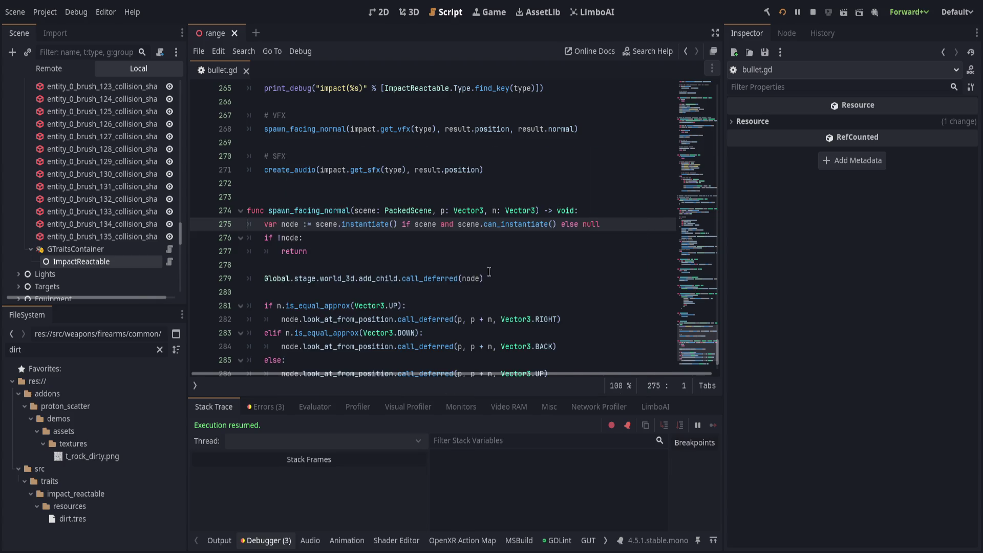
{"action": "scroll", "coordinate": [420, 283], "scroll_direction": "up", "scroll_amount": 2}
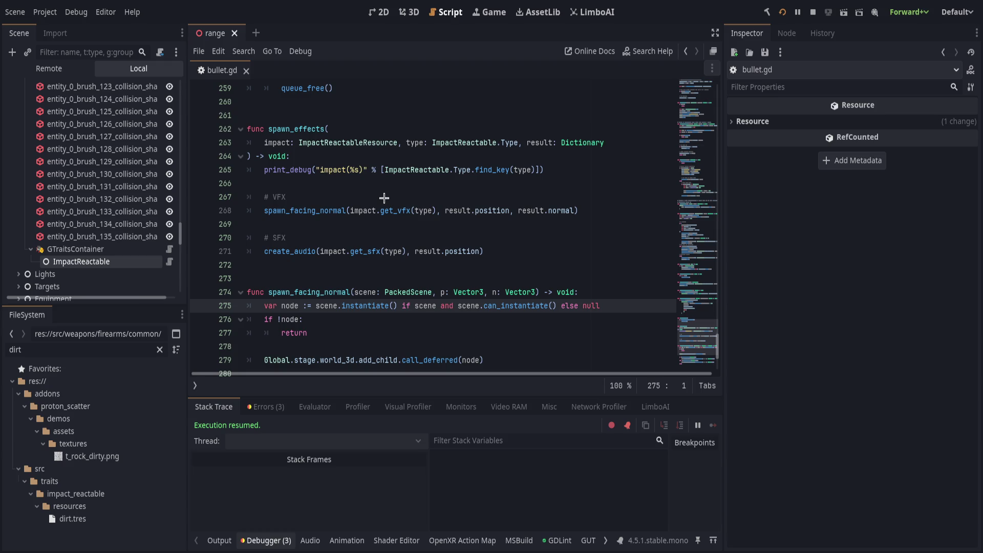
{"action": "left_click", "coordinate": [394, 211], "text": "ctrl"}
Step: Set a breakpoint on `get_vfx`'s `return v` line 47
{"action": "scroll", "coordinate": [427, 266], "scroll_direction": "down", "scroll_amount": 7}
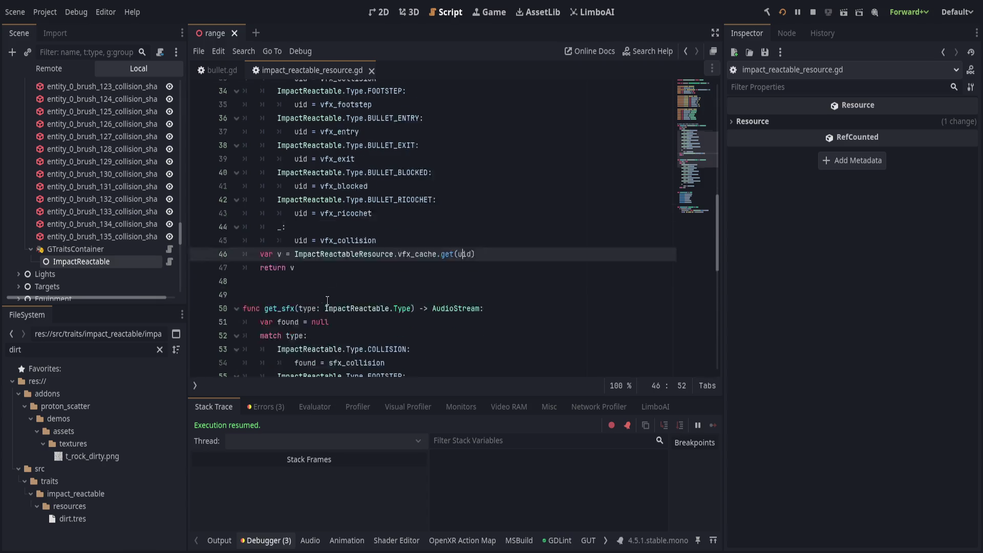
{"action": "scroll", "coordinate": [353, 281], "scroll_direction": "up", "scroll_amount": 6}
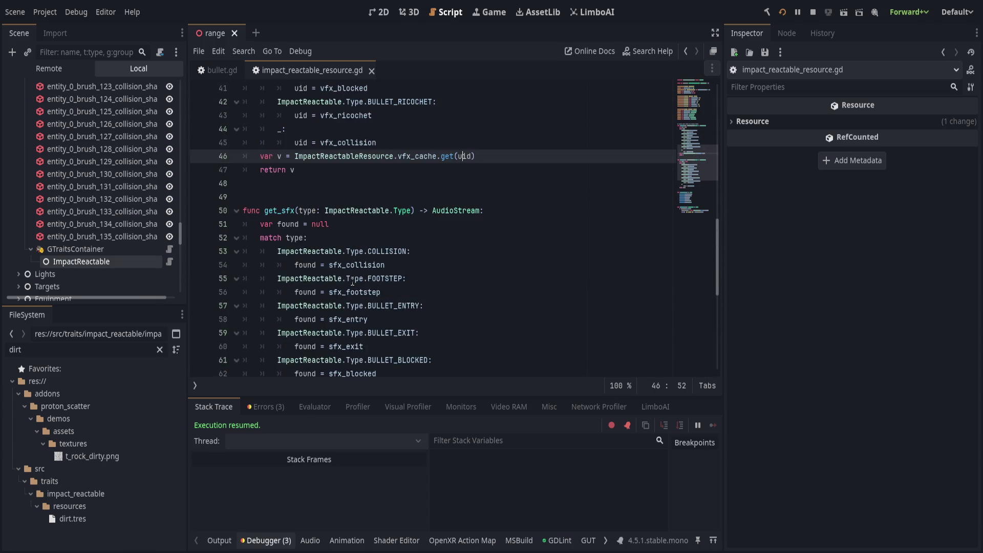
{"action": "left_click", "coordinate": [199, 251]}
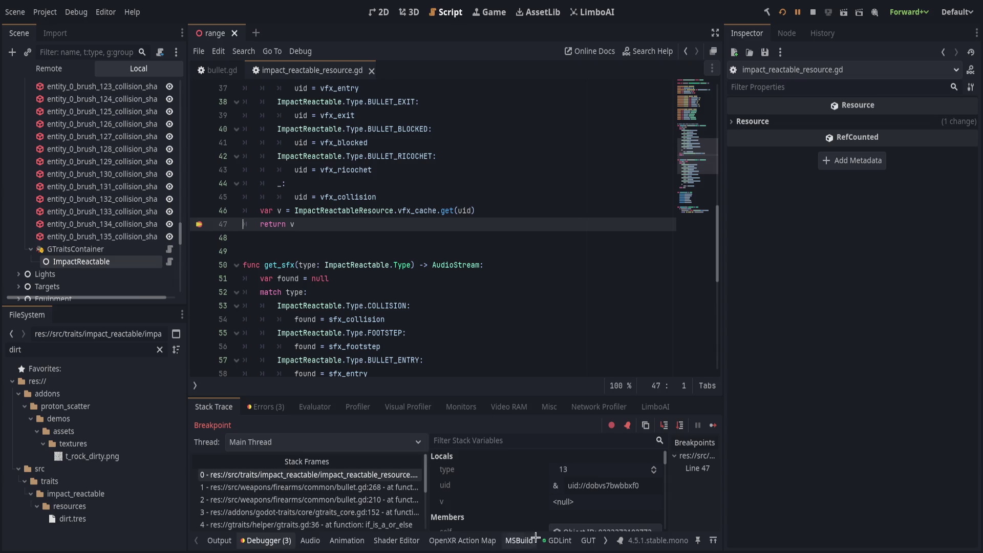
Step: Inspect the self resource's six Vfx entries in the Inspector, then move to the end of line 46
{"action": "scroll", "coordinate": [566, 486], "scroll_direction": "down", "scroll_amount": 3}
{"action": "left_click", "coordinate": [566, 461]}
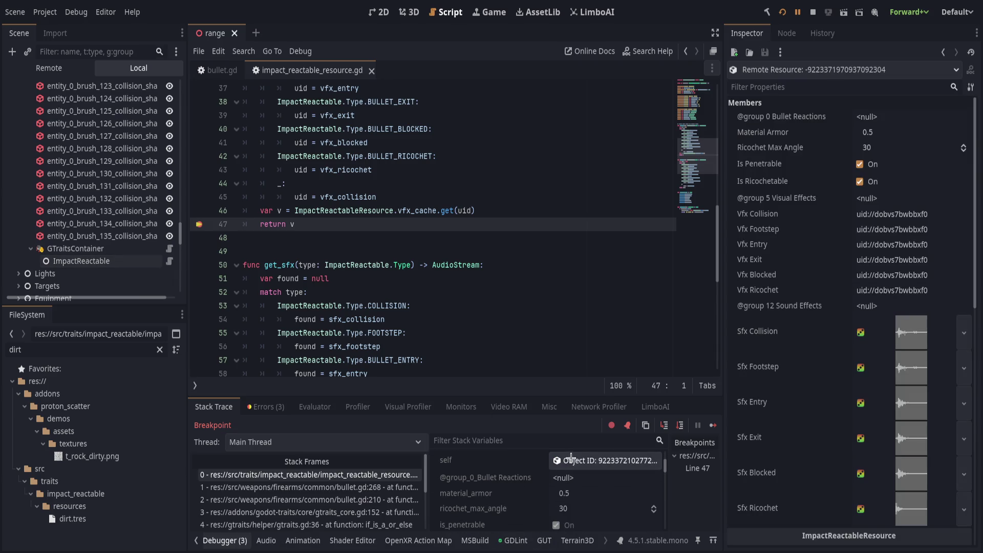
{"action": "scroll", "coordinate": [782, 320], "scroll_direction": "down", "scroll_amount": 5}
{"action": "scroll", "coordinate": [782, 320], "scroll_direction": "down", "scroll_amount": 5}
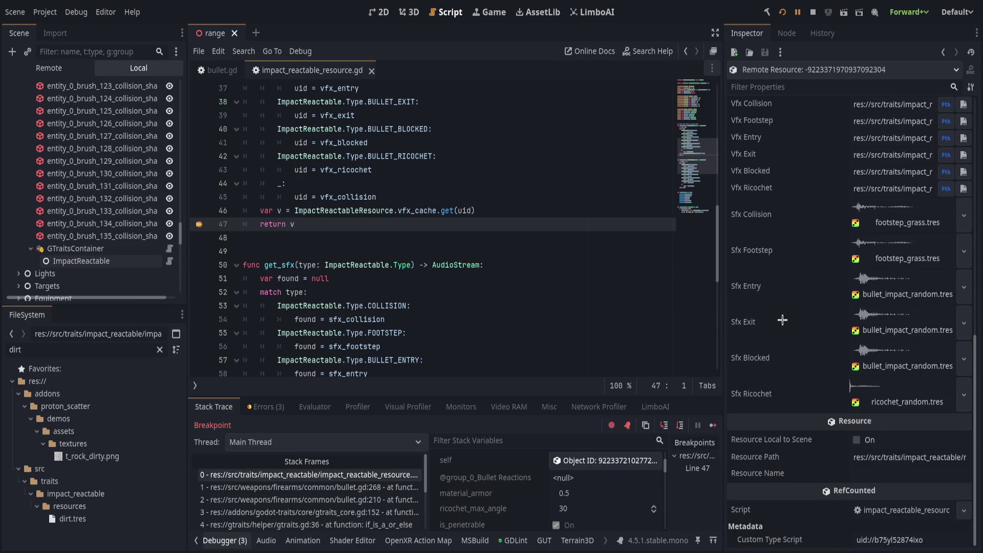
{"action": "scroll", "coordinate": [782, 320], "scroll_direction": "up", "scroll_amount": 5}
{"action": "scroll", "coordinate": [781, 320], "scroll_direction": "up", "scroll_amount": 2}
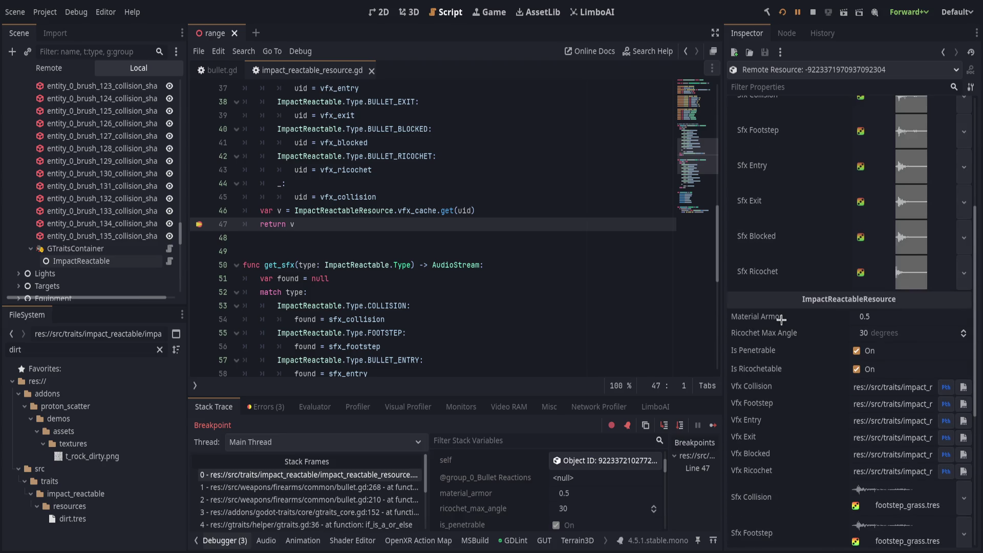
{"action": "scroll", "coordinate": [781, 320], "scroll_direction": "up", "scroll_amount": 8}
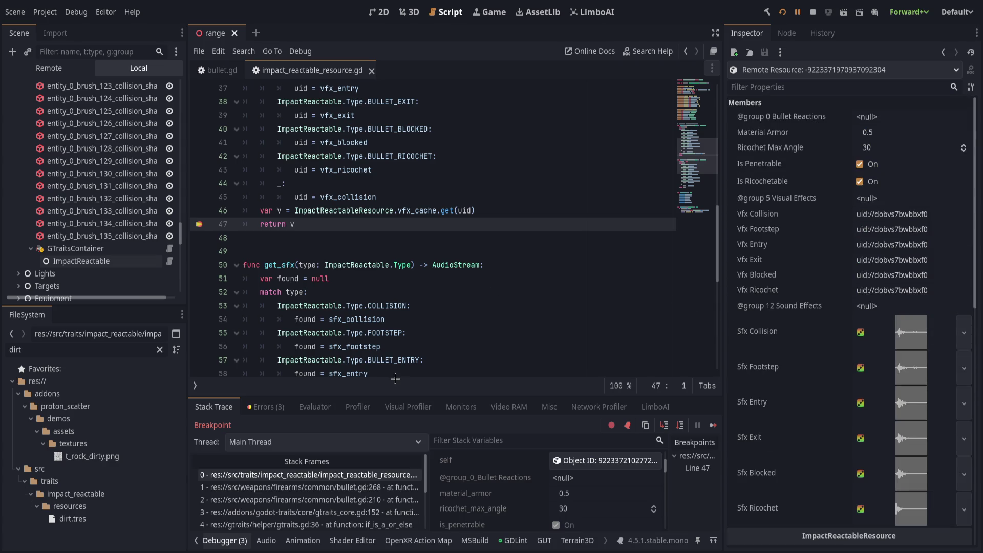
{"action": "left_click_drag", "start_coordinate": [668, 457], "coordinate": [635, 457]}
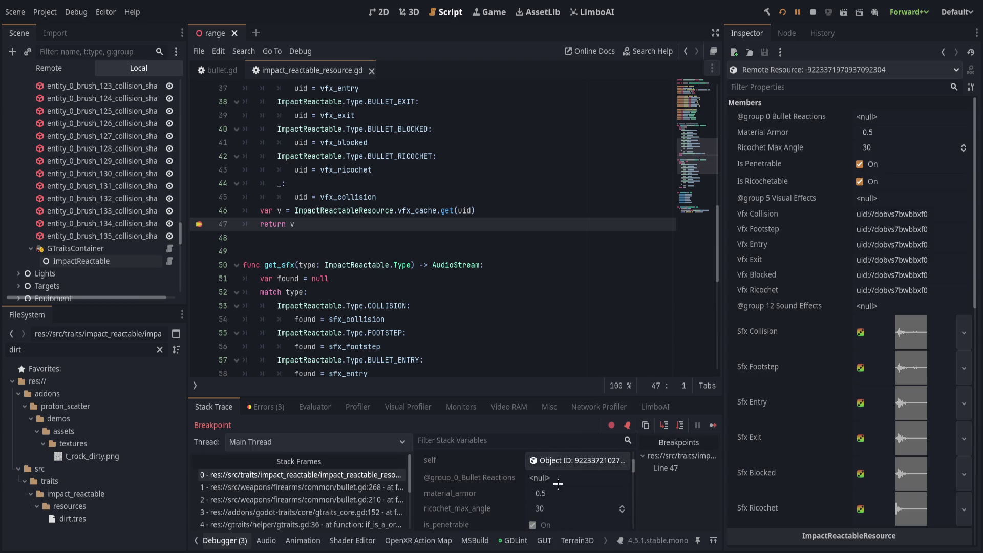
{"action": "scroll", "coordinate": [433, 499], "scroll_direction": "down", "scroll_amount": 4}
{"action": "scroll", "coordinate": [432, 501], "scroll_direction": "down", "scroll_amount": 5}
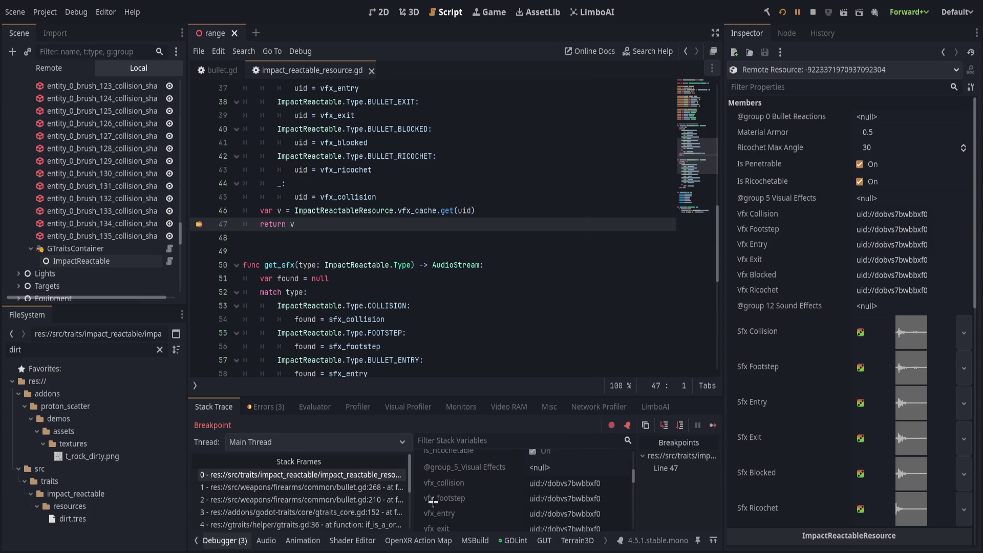
{"action": "left_click", "coordinate": [505, 212]}
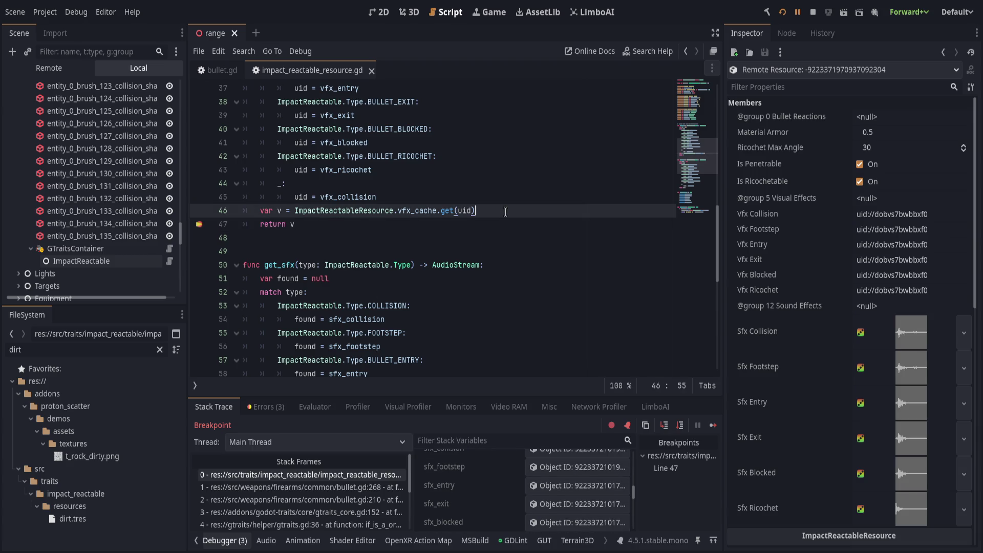
Step: Insert a `print_debug` call on a new line before `return v`
{"action": "key", "text": "Return"}
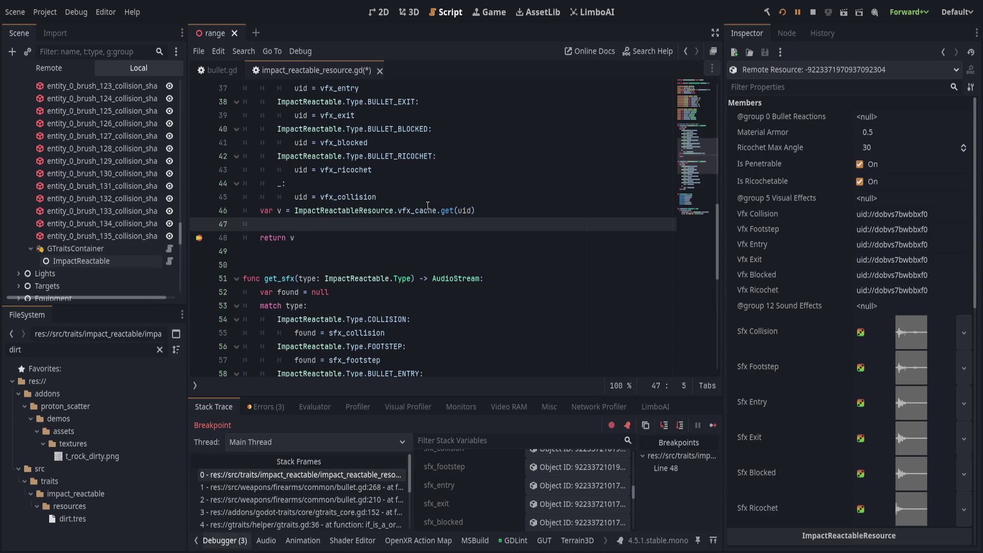
{"action": "type", "text": "print"}
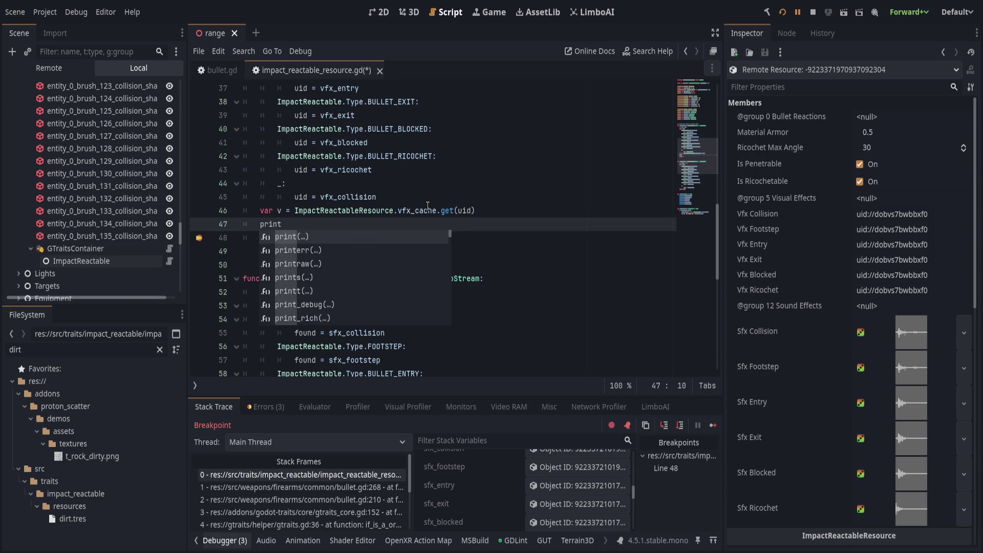
{"action": "key", "text": "Return"}
{"action": "key", "text": "ctrl+z"}
{"action": "key", "text": "ctrl+z"}
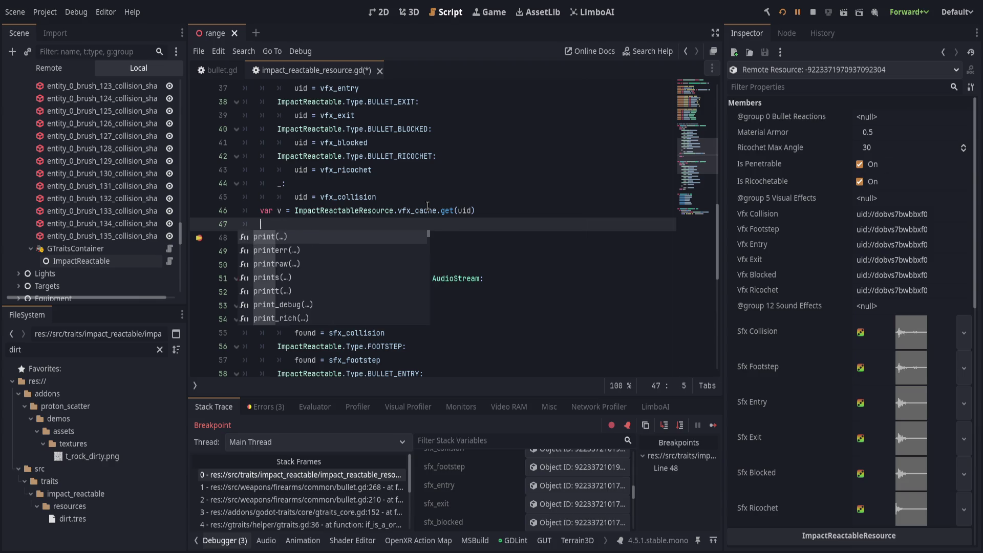
{"action": "type", "text": "print_debu"}
{"action": "key", "text": "Return"}
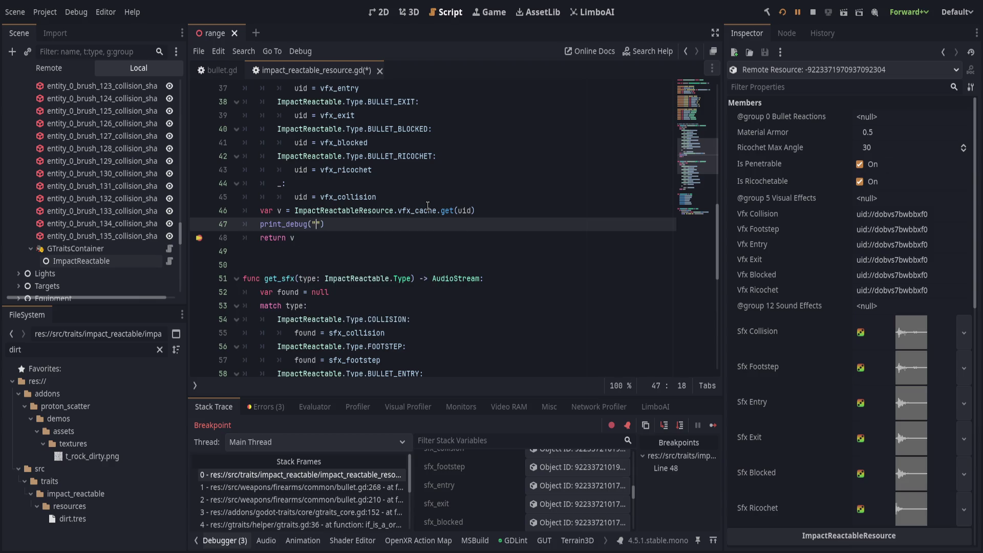
Step: Complete it as `print_debug("%s.has(%s)? %s" % [vfx_cache, uid, vfx_cache.has(uid)])` and save
{"action": "type", "text": "\"%s."}
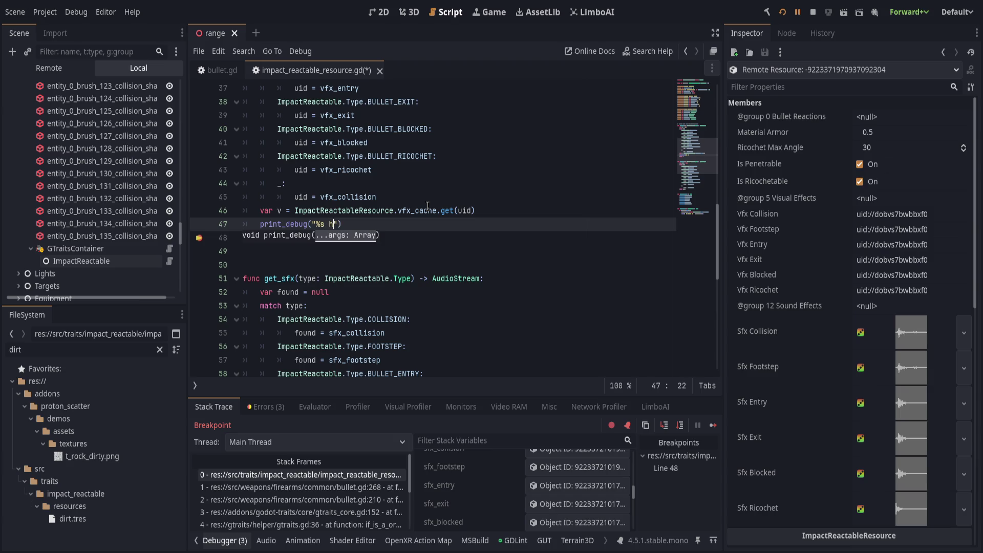
{"action": "type", "text": "has"}
{"action": "type", "text": "("}
{"action": "type", "text": "%s"}
{"action": "type", "text": ")? %s\""}
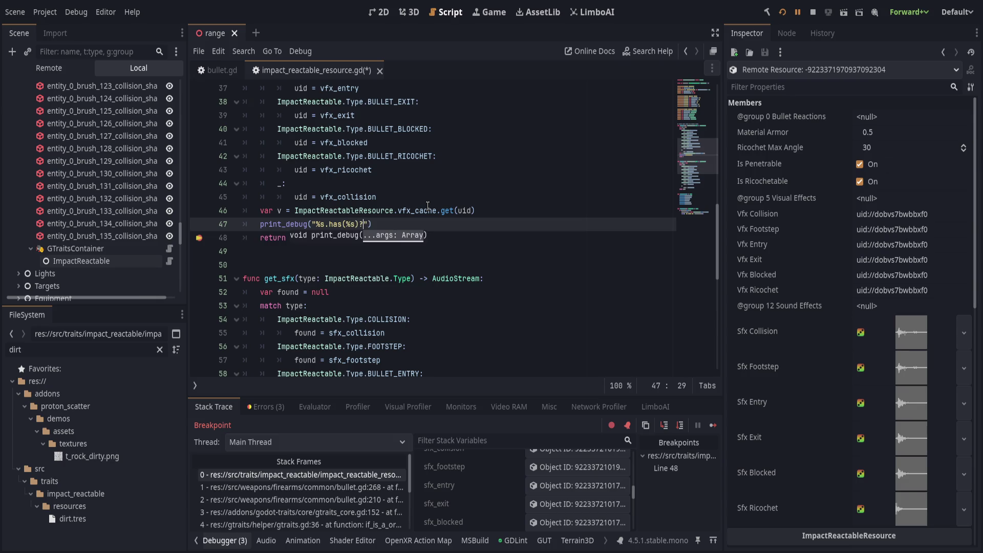
{"action": "type", "text": " % [vfx"}
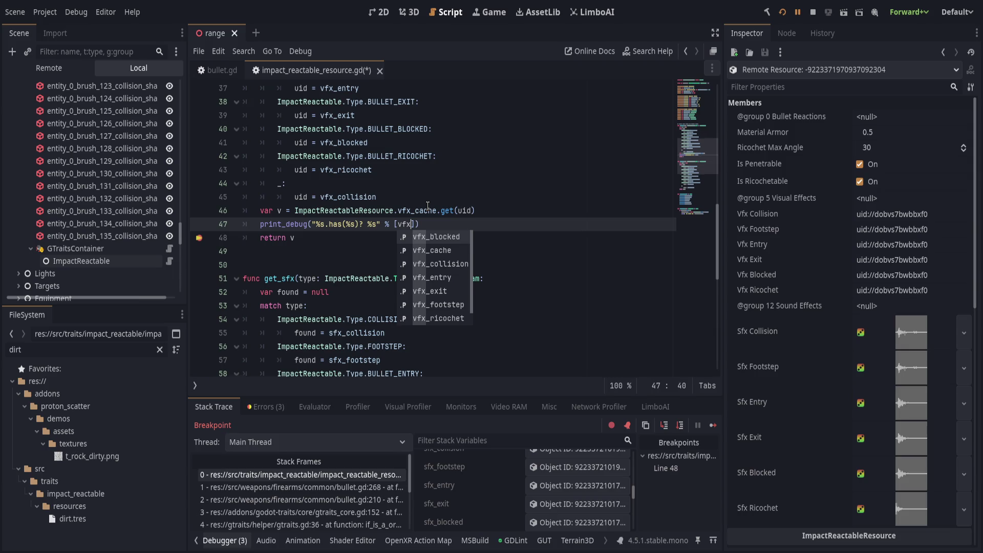
{"action": "type", "text": "_cache."}
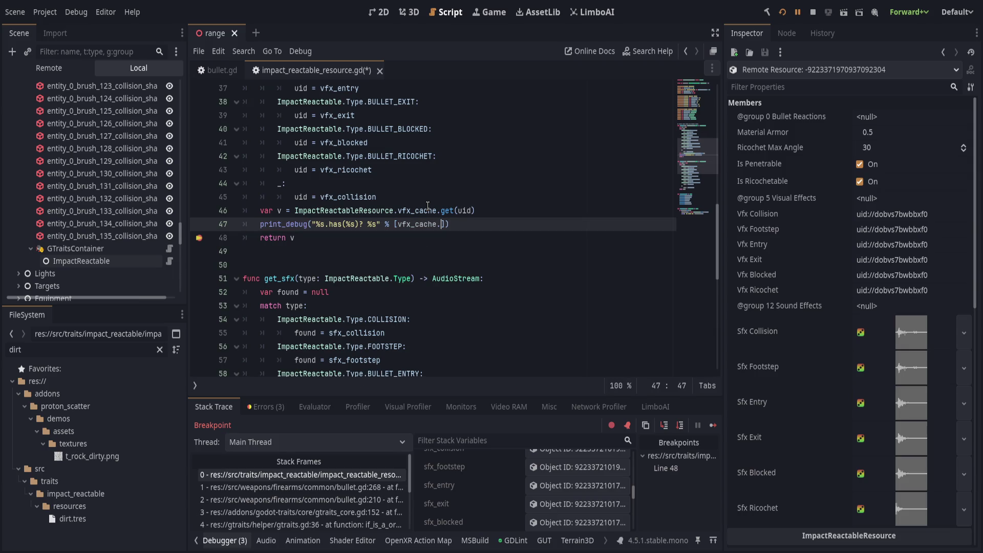
{"action": "key", "text": "BackSpace"}
{"action": "type", "text": "vfx."}
{"action": "type", "text": "cache.has"}
{"action": "type", "text": "(uid"}
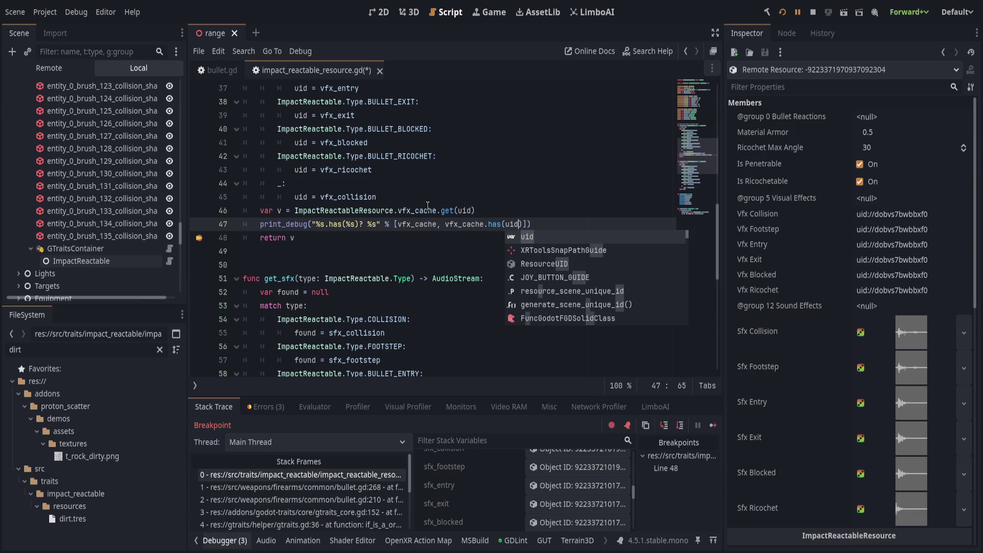
{"action": "key", "text": "BackSpace"}
{"action": "key", "text": "BackSpace"}
{"action": "key", "text": "BackSpace"}
{"action": "type", "text": "uid"}
{"action": "key", "text": "Left"}
{"action": "key", "text": "Left"}
{"action": "key", "text": "Left"}
{"action": "key", "text": "Left"}
{"action": "key", "text": "Left"}
{"action": "key", "text": "Left"}
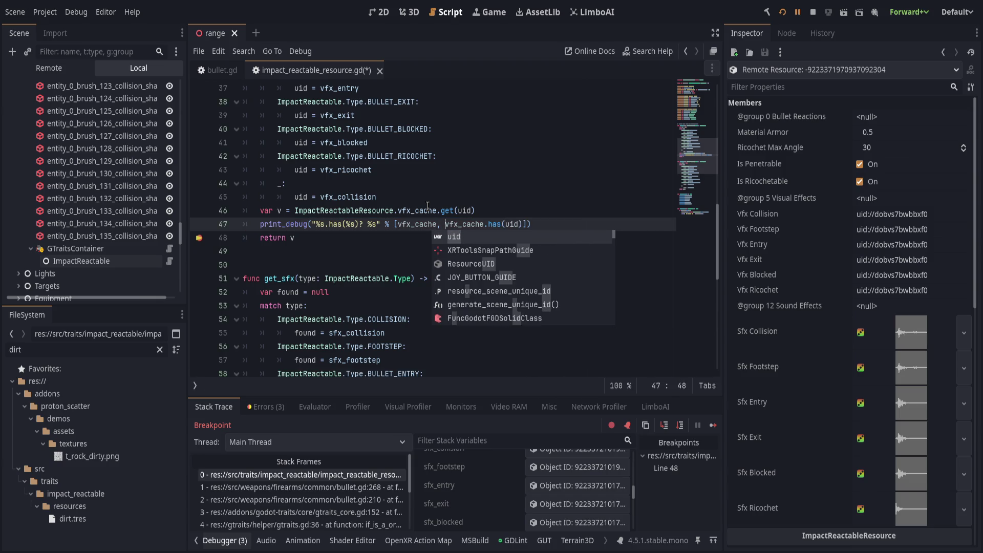
{"action": "type", "text": "uid,"}
{"action": "key", "text": "End"}
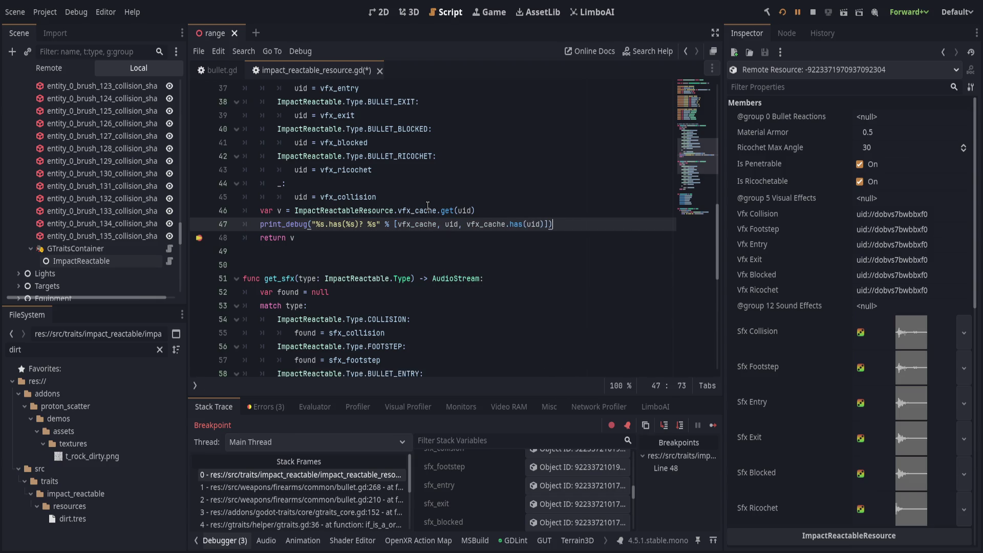
{"action": "key", "text": "ctrl+s"}
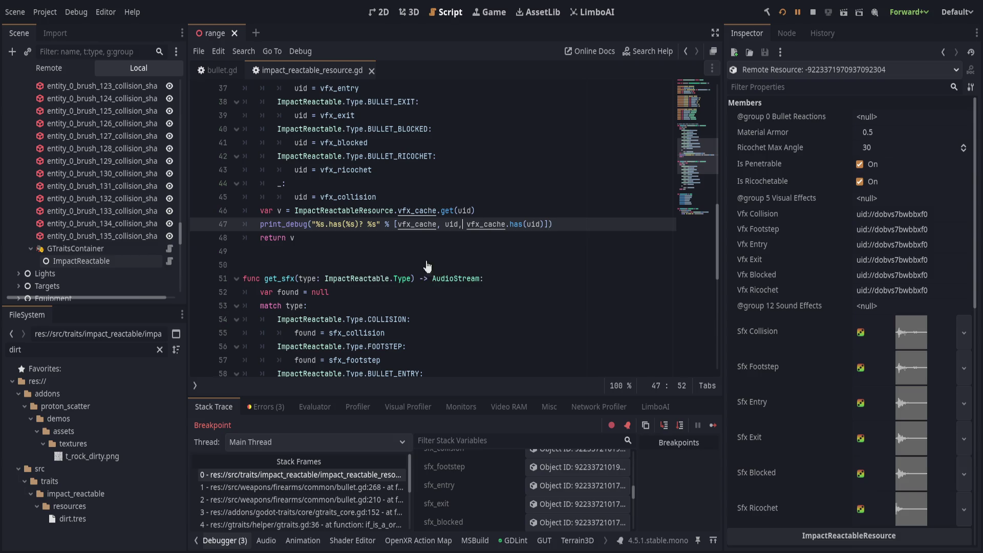
Step: Resume the game and show the Output log listing each impact's vfx_cache lookup result
{"action": "left_click", "coordinate": [797, 12]}
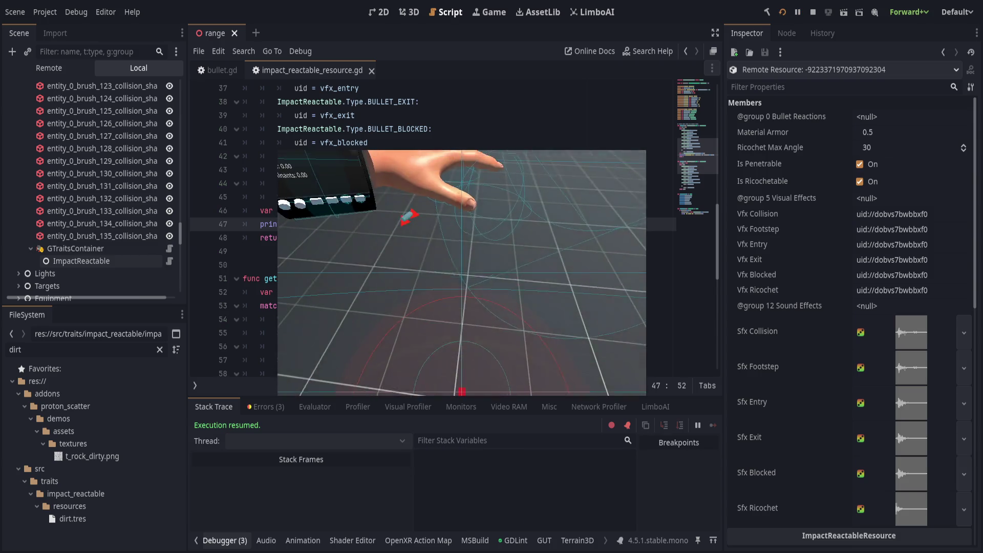
{"action": "key", "text": "alt+Tab"}
{"action": "left_click", "coordinate": [196, 540]}
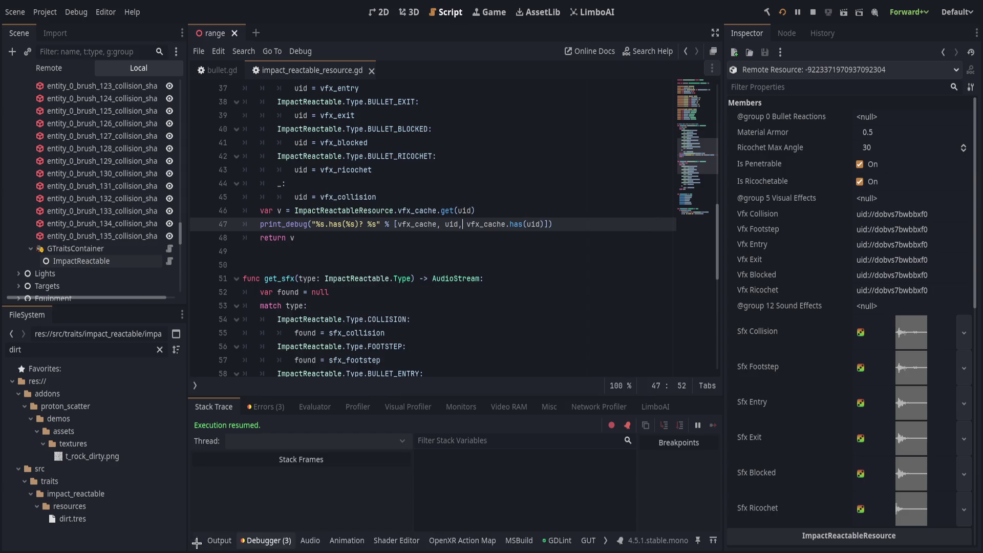
{"action": "left_click", "coordinate": [219, 541]}
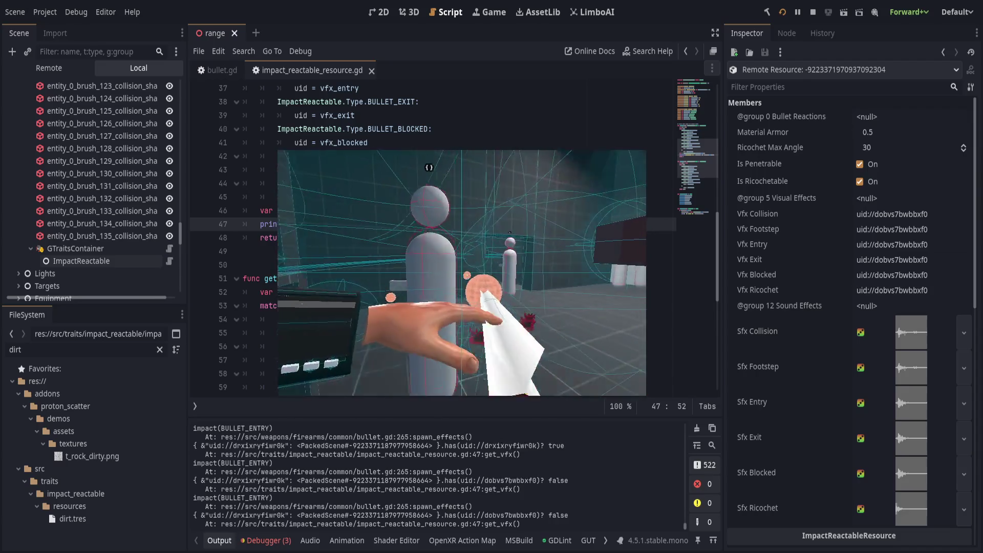
{"action": "left_click", "coordinate": [358, 238]}
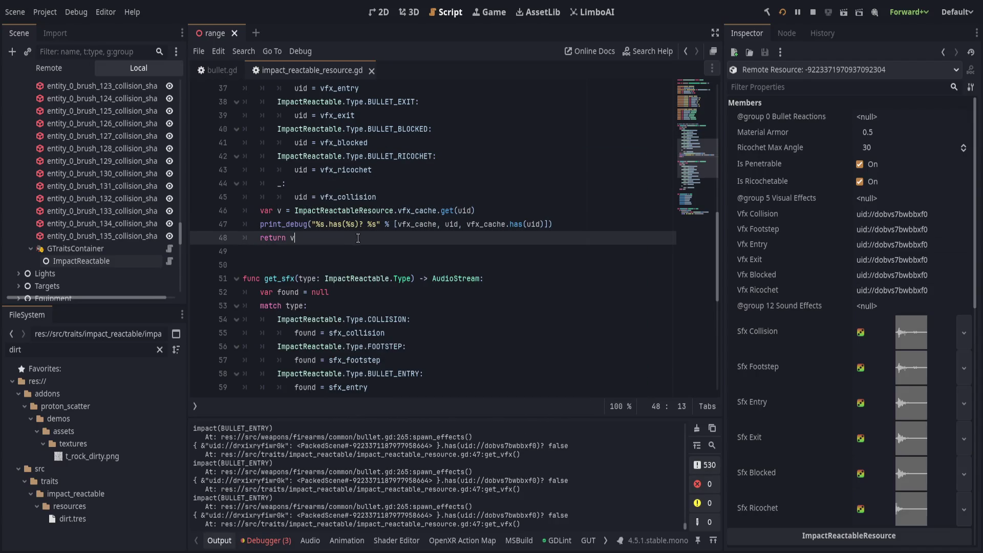
Step: Reparent GTraitsContainer under entity_0_worldspawn and save the scene
{"action": "left_click", "coordinate": [117, 250]}
{"action": "mouse_move", "coordinate": [104, 208]}
{"action": "left_mouse_down"}
{"action": "mouse_move", "coordinate": [86, 205]}
{"action": "mouse_move", "coordinate": [91, 197]}
{"action": "left_mouse_up"}
{"action": "key", "text": "ctrl+s"}
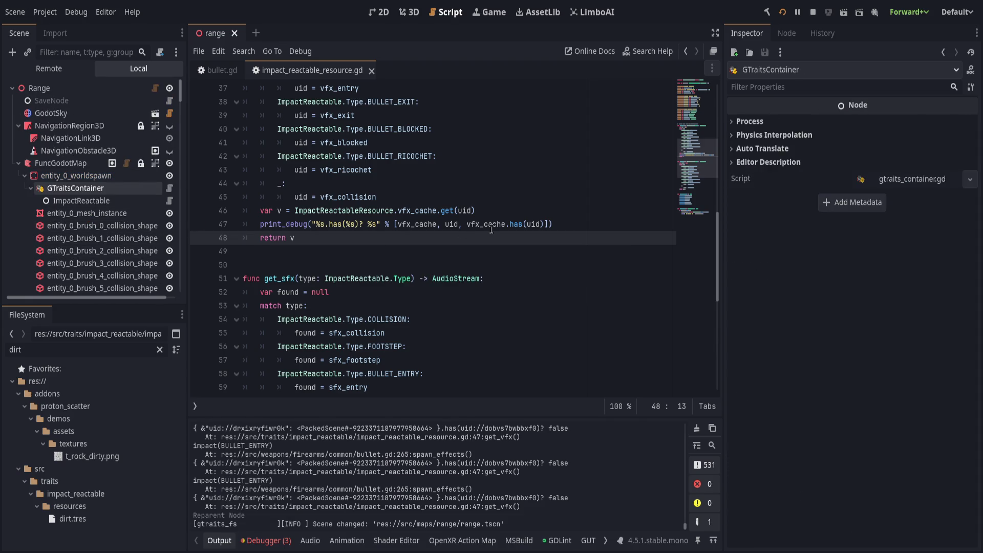
Step: Inspect the ImpactReactable and entity_0_worldspawn nodes, then return to bullet.gd
{"action": "left_click", "coordinate": [107, 200]}
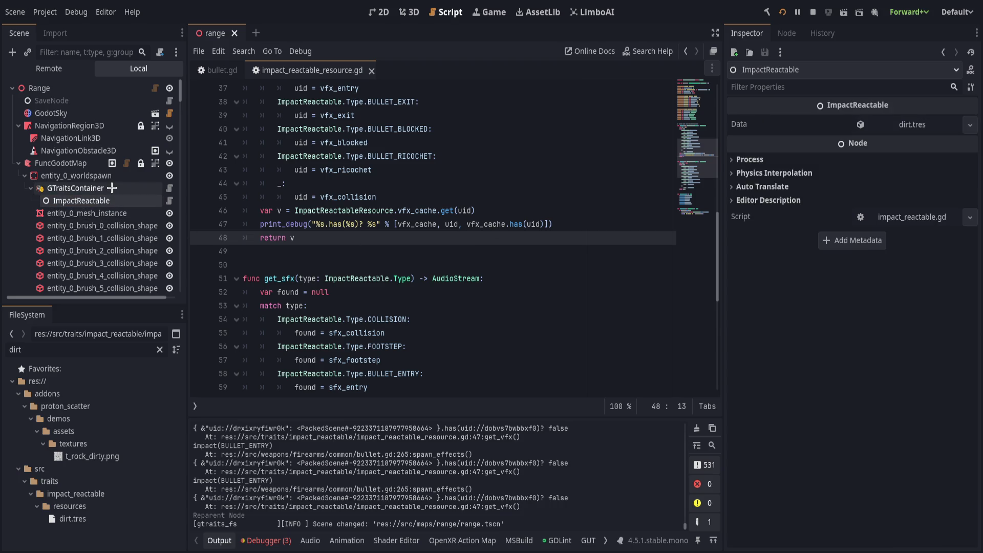
{"action": "left_click", "coordinate": [102, 175]}
{"action": "scroll", "coordinate": [500, 252], "scroll_direction": "up", "scroll_amount": 4}
{"action": "scroll", "coordinate": [500, 251], "scroll_direction": "up", "scroll_amount": 6}
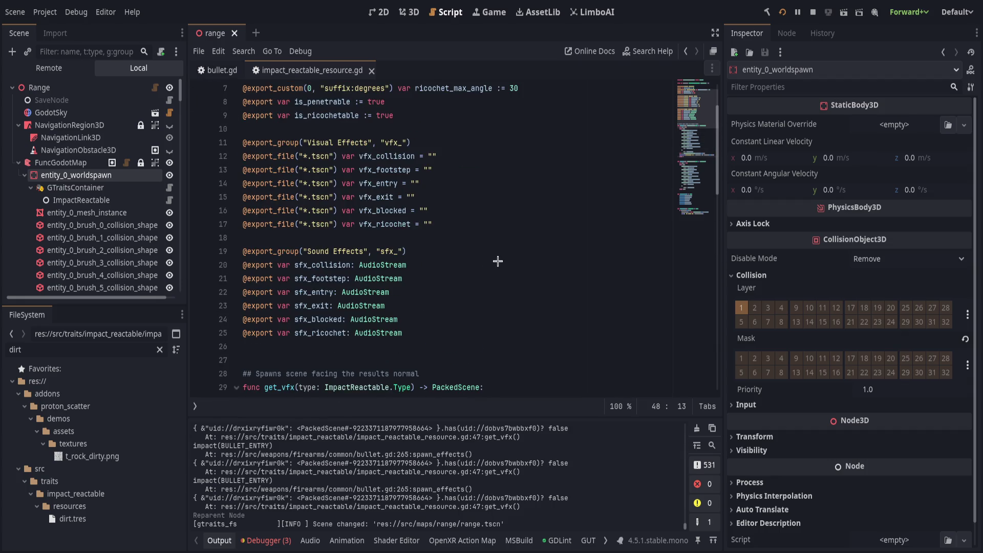
{"action": "key", "text": "alt+Left"}
{"action": "scroll", "coordinate": [208, 259], "scroll_direction": "up", "scroll_amount": 20}
Step: Break at line 182's _try_impact call, inspect the result Dictionary and _exclude_add, then resume
{"action": "left_click", "coordinate": [207, 254]}
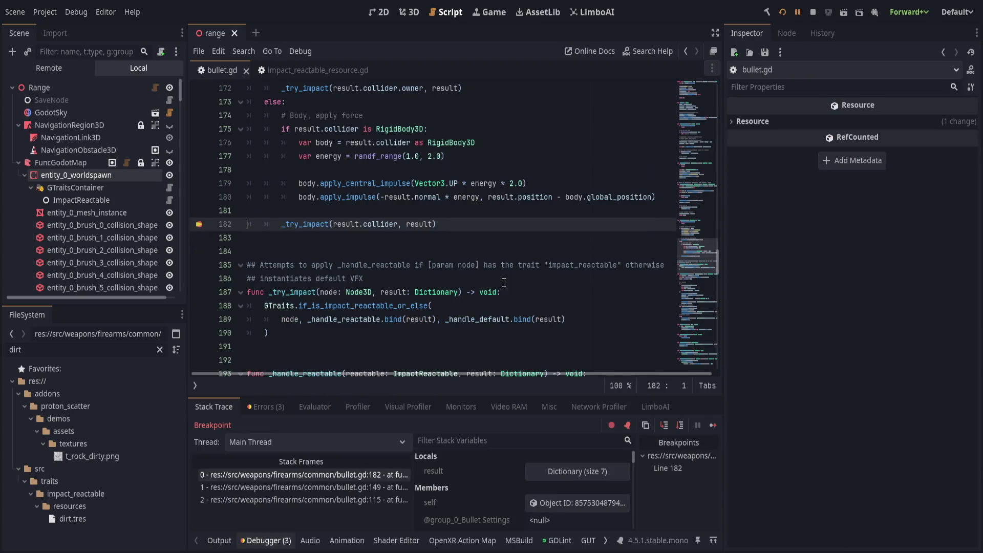
{"action": "left_click", "coordinate": [577, 471]}
{"action": "scroll", "coordinate": [484, 480], "scroll_direction": "down", "scroll_amount": 5}
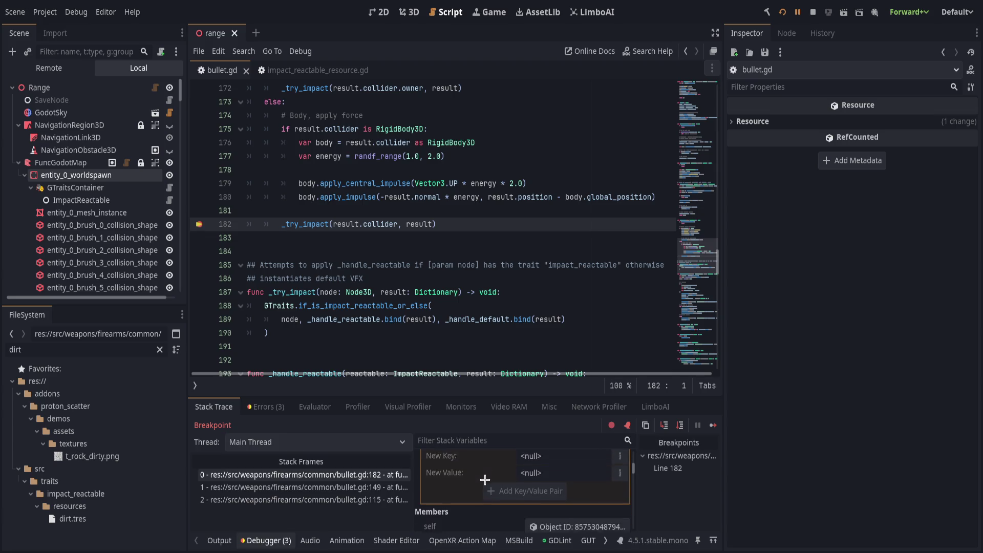
{"action": "scroll", "coordinate": [485, 479], "scroll_direction": "down", "scroll_amount": 6}
{"action": "scroll", "coordinate": [521, 471], "scroll_direction": "down", "scroll_amount": 5}
{"action": "left_click", "coordinate": [577, 472]}
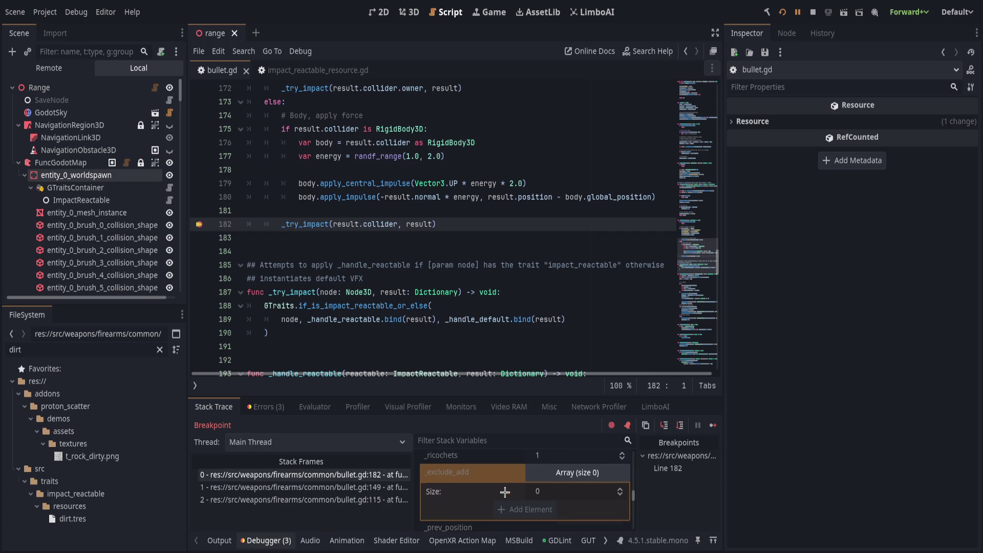
{"action": "left_click", "coordinate": [797, 12]}
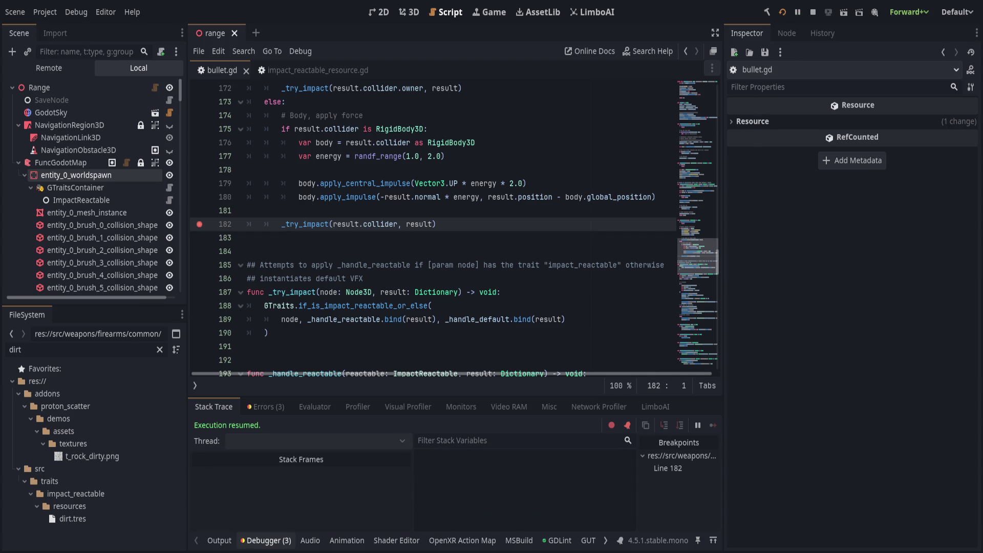
{"action": "left_click", "coordinate": [212, 541]}
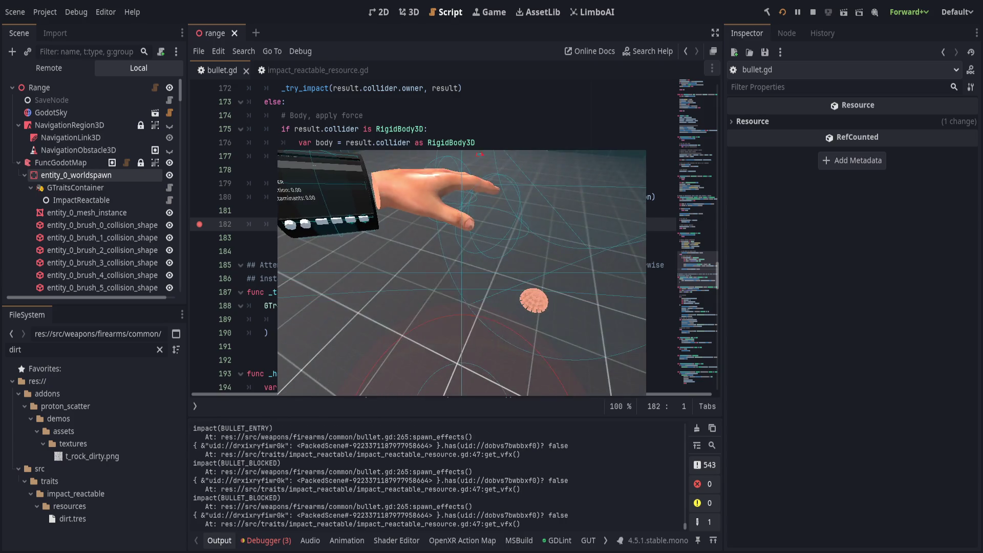
Step: Remove the line 182 breakpoint and select ImpactReactable to show its dirt.tres data
{"action": "left_click", "coordinate": [199, 224]}
{"action": "left_click", "coordinate": [31, 187]}
{"action": "left_click", "coordinate": [80, 176]}
{"action": "left_click", "coordinate": [31, 188]}
{"action": "left_click", "coordinate": [72, 200]}
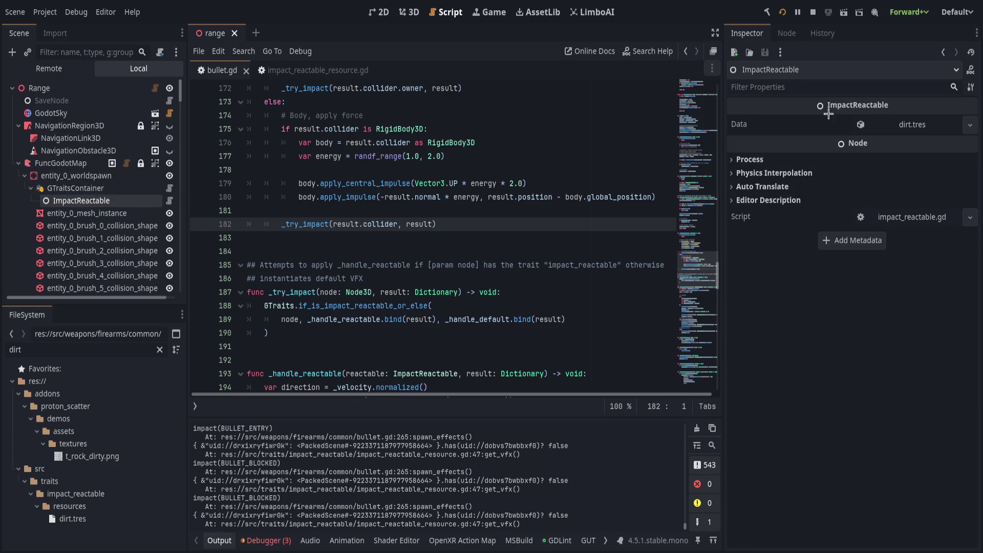
Step: Switch dirt.tres Collision, Footstep, Entry, Exit, Blocked and Ricochet effects to uid, save, and rerun
{"action": "left_click", "coordinate": [898, 122]}
{"action": "left_click", "coordinate": [901, 234]}
{"action": "left_click", "coordinate": [943, 235]}
{"action": "left_click", "coordinate": [943, 251]}
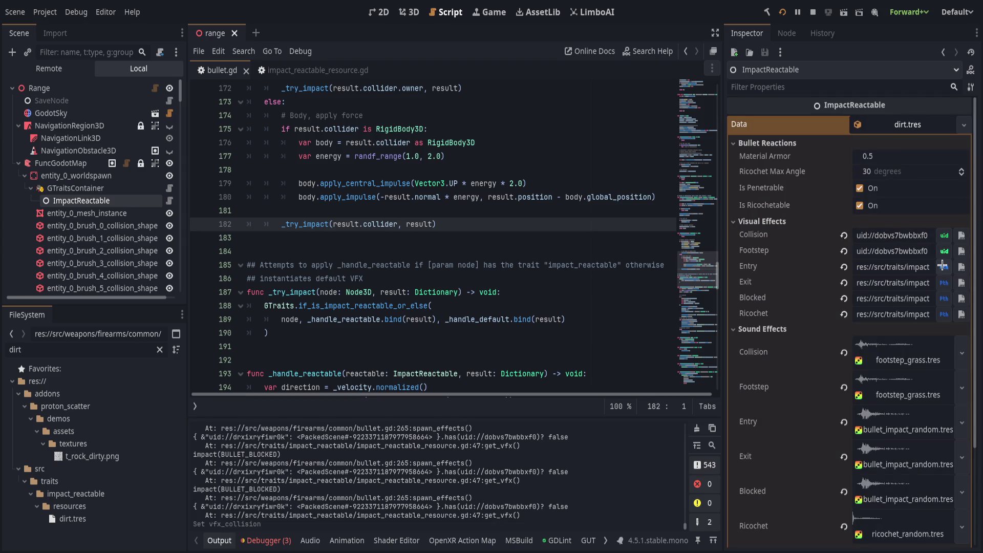
{"action": "left_click", "coordinate": [943, 267]}
{"action": "left_click", "coordinate": [943, 283]}
{"action": "left_click", "coordinate": [943, 298]}
{"action": "left_click", "coordinate": [943, 314]}
{"action": "key", "text": "ctrl+s"}
{"action": "left_click", "coordinate": [782, 13]}
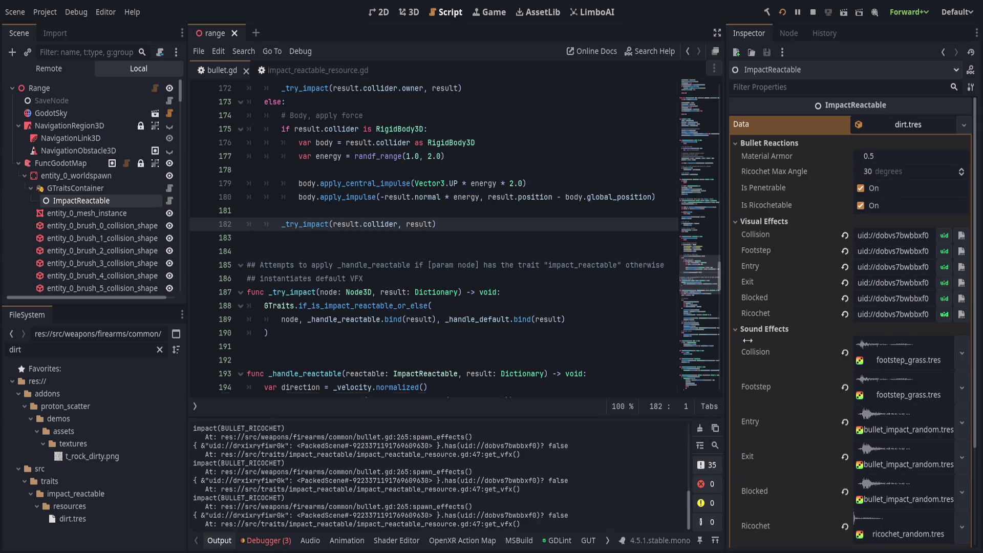
Step: Filter the FileSystem dock for load_auto and open load_auto_thread.gd in the script editor
{"action": "double_click", "coordinate": [124, 348]}
{"action": "type", "text": "auto"}
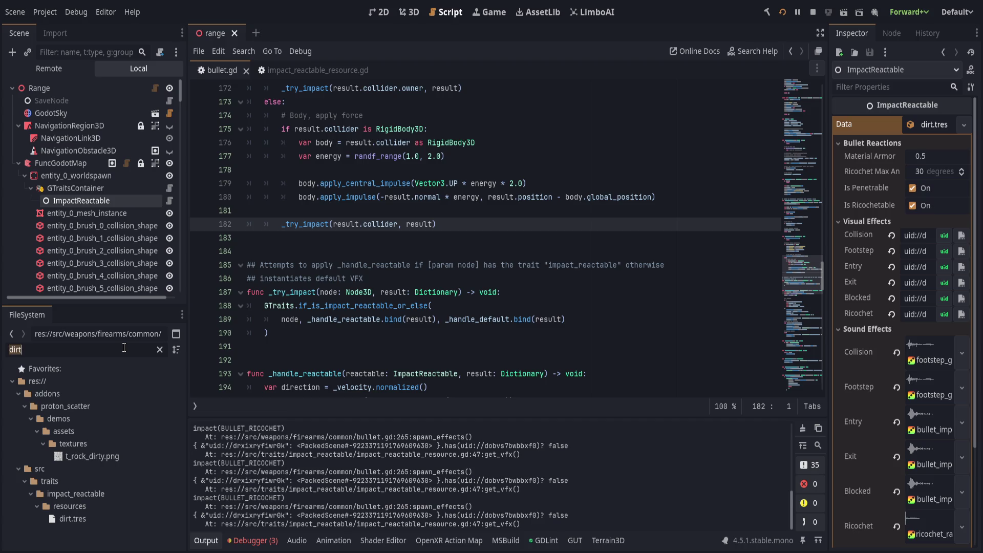
{"action": "key", "text": "Home"}
{"action": "type", "text": "load"}
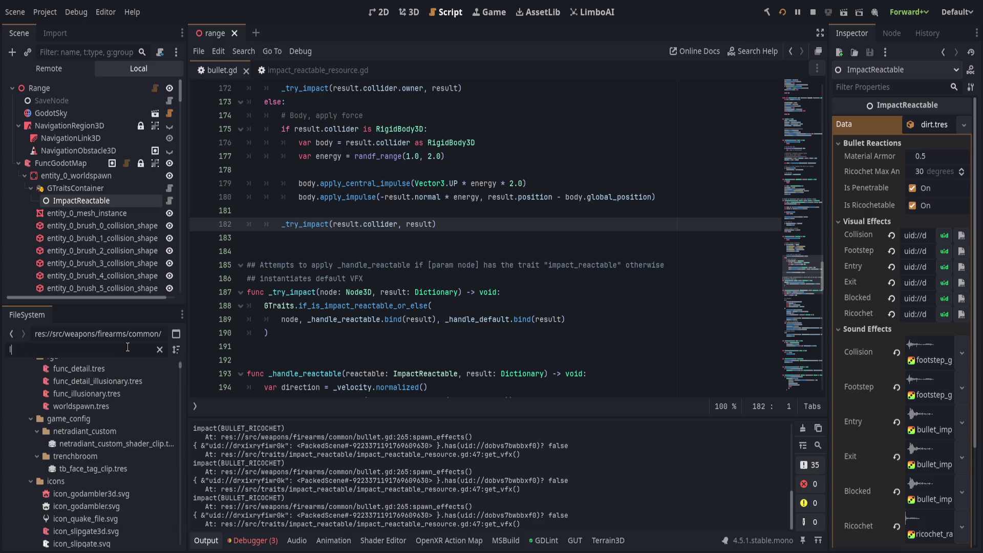
{"action": "key", "text": "BackSpace"}
{"action": "key", "text": "BackSpace"}
{"action": "key", "text": "BackSpace"}
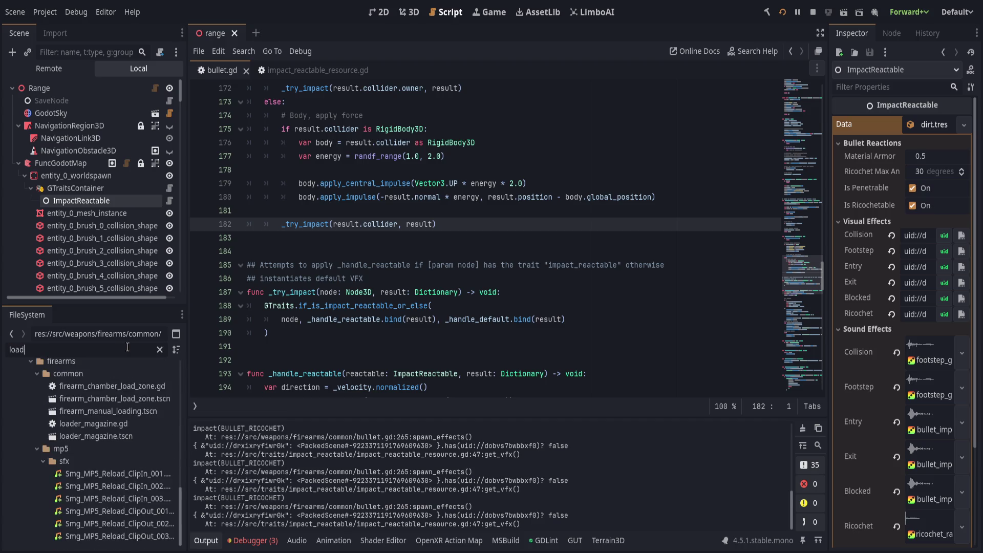
{"action": "type", "text": "load_auto"}
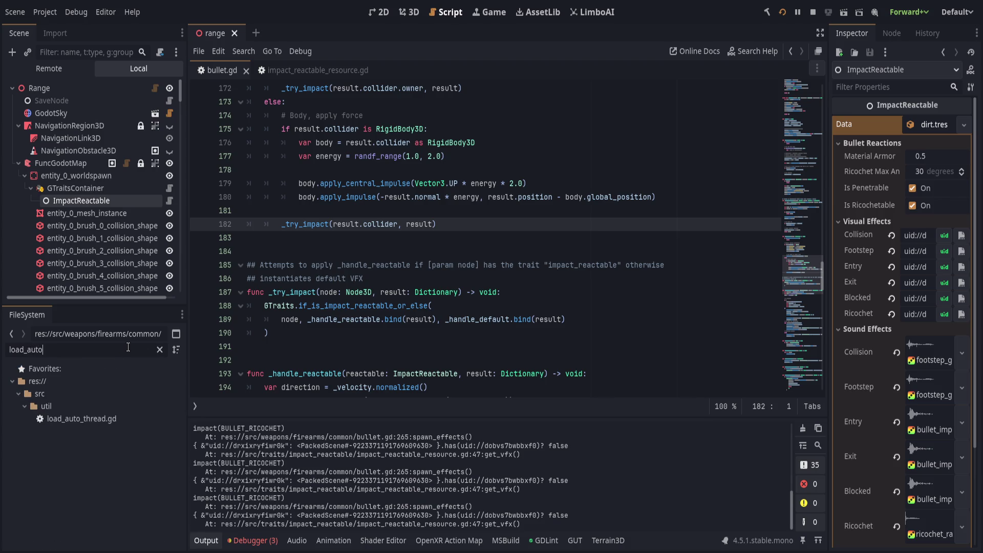
{"action": "left_click", "coordinate": [110, 420]}
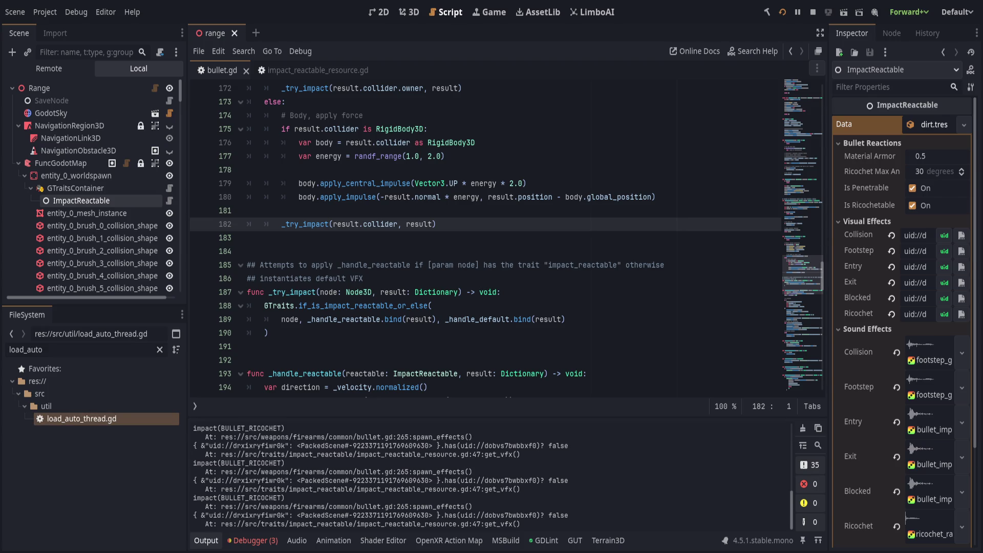
{"action": "double_click", "coordinate": [82, 418]}
{"action": "left_click", "coordinate": [496, 225]}
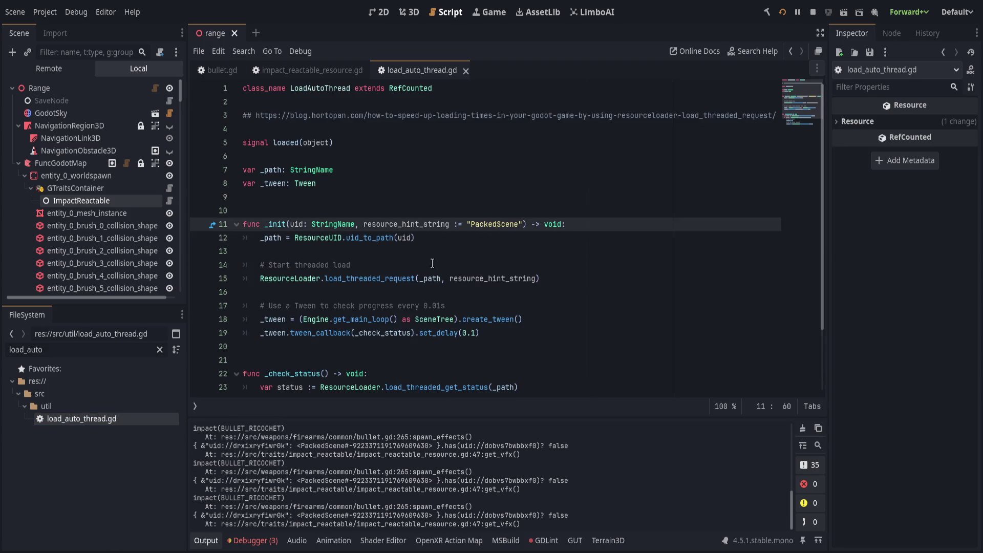
Step: Browse load_auto_thread.gd around its _init code on lines 12–21
{"action": "left_click", "coordinate": [558, 235]}
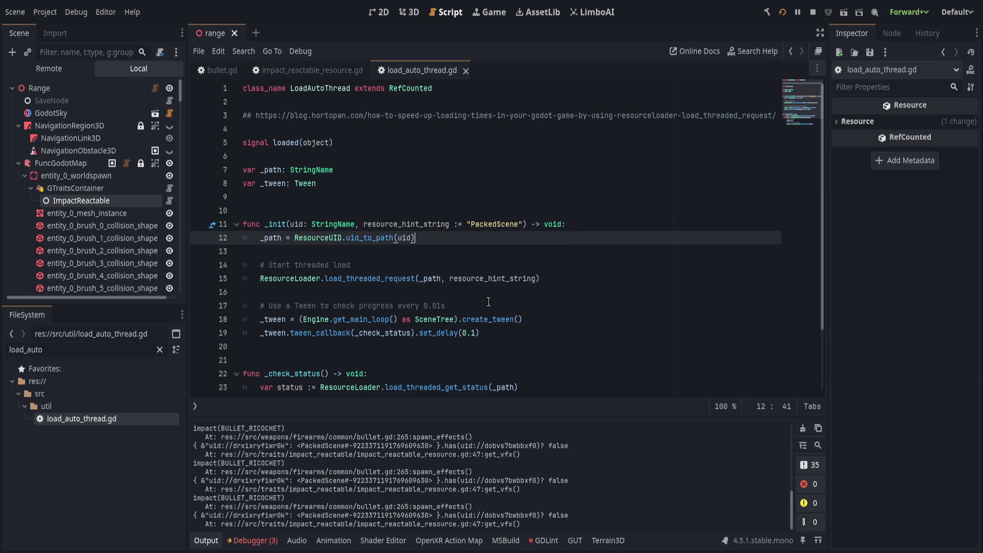
{"action": "scroll", "coordinate": [490, 301], "scroll_direction": "down", "scroll_amount": 2}
{"action": "scroll", "coordinate": [493, 299], "scroll_direction": "down", "scroll_amount": 1}
{"action": "left_click", "coordinate": [522, 266]}
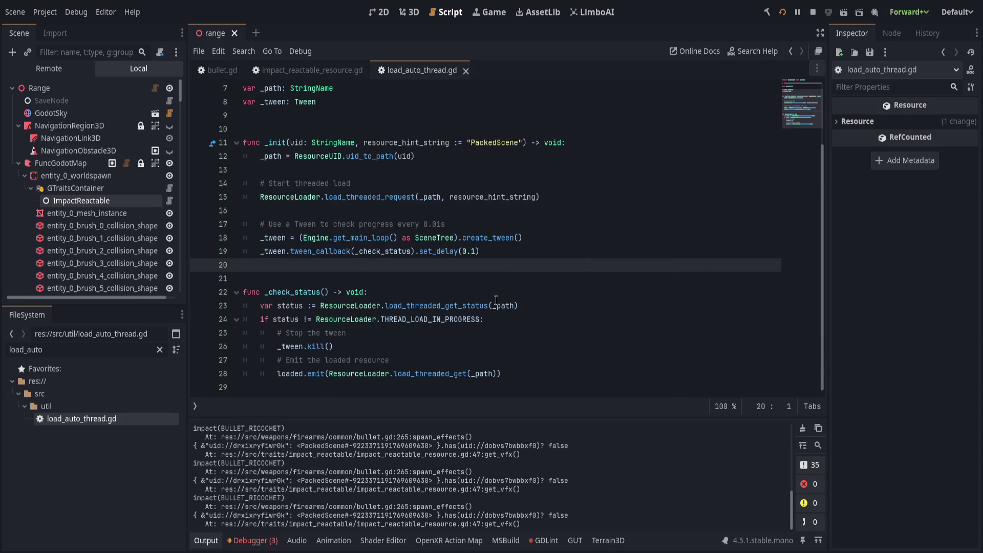
{"action": "left_click", "coordinate": [440, 276]}
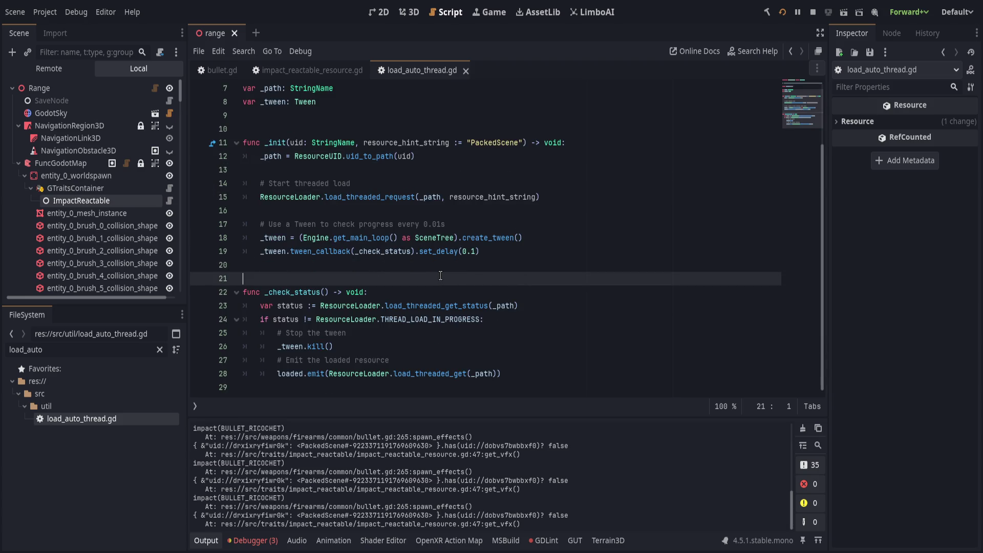
{"action": "scroll", "coordinate": [439, 275], "scroll_direction": "up", "scroll_amount": 2}
Step: Switch to impact_reactable_resource.gd and scroll to the start of get_vfx
{"action": "left_click", "coordinate": [312, 70]}
{"action": "scroll", "coordinate": [348, 308], "scroll_direction": "up", "scroll_amount": 1}
{"action": "scroll", "coordinate": [348, 313], "scroll_direction": "down", "scroll_amount": 2}
{"action": "scroll", "coordinate": [348, 312], "scroll_direction": "down", "scroll_amount": 4}
{"action": "scroll", "coordinate": [351, 328], "scroll_direction": "up", "scroll_amount": 2}
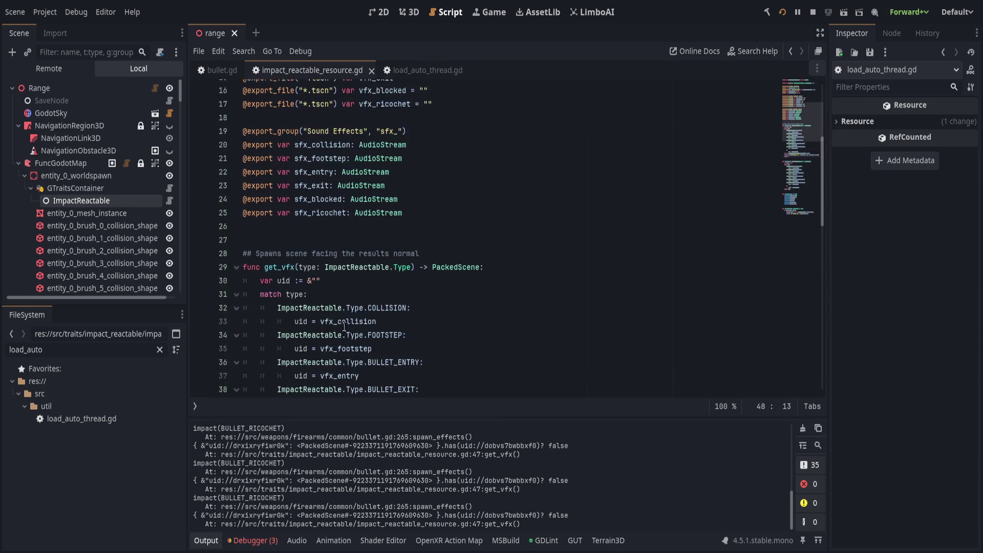
{"action": "scroll", "coordinate": [353, 341], "scroll_direction": "down", "scroll_amount": 6}
{"action": "scroll", "coordinate": [353, 341], "scroll_direction": "down", "scroll_amount": 2}
{"action": "scroll", "coordinate": [343, 348], "scroll_direction": "up", "scroll_amount": 3}
{"action": "scroll", "coordinate": [338, 353], "scroll_direction": "down", "scroll_amount": 1}
{"action": "scroll", "coordinate": [332, 357], "scroll_direction": "up", "scroll_amount": 1}
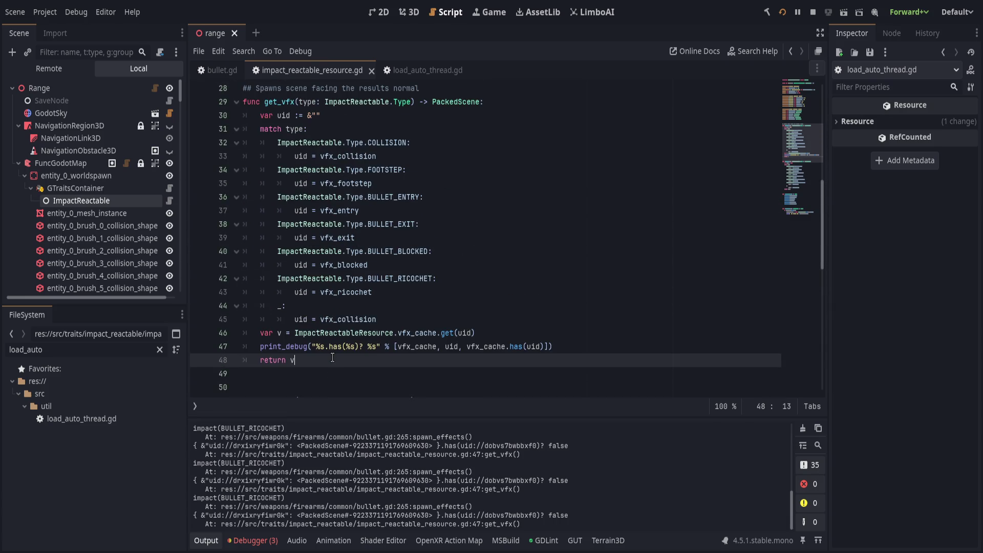
{"action": "left_click", "coordinate": [601, 352]}
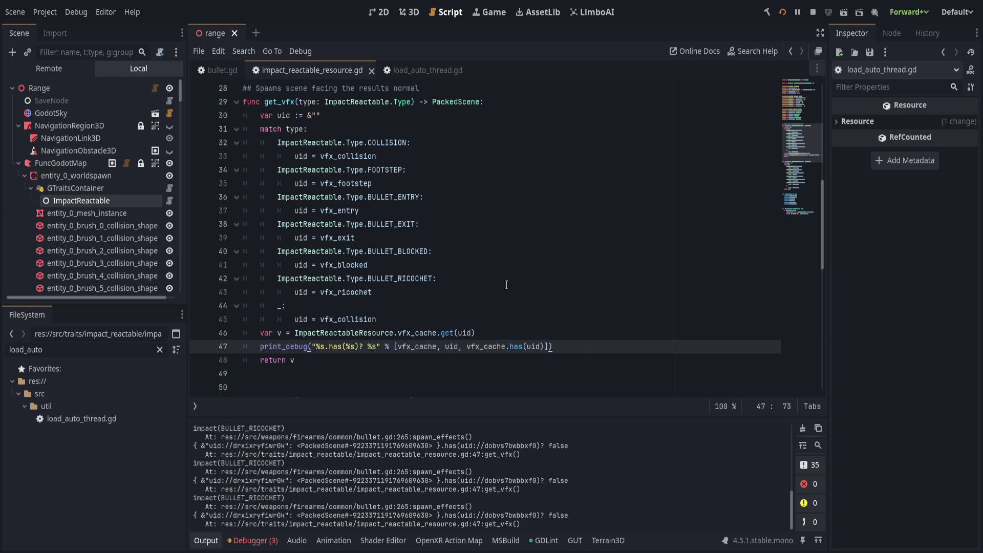
{"action": "scroll", "coordinate": [506, 285], "scroll_direction": "down", "scroll_amount": 3}
{"action": "scroll", "coordinate": [506, 285], "scroll_direction": "down", "scroll_amount": 8}
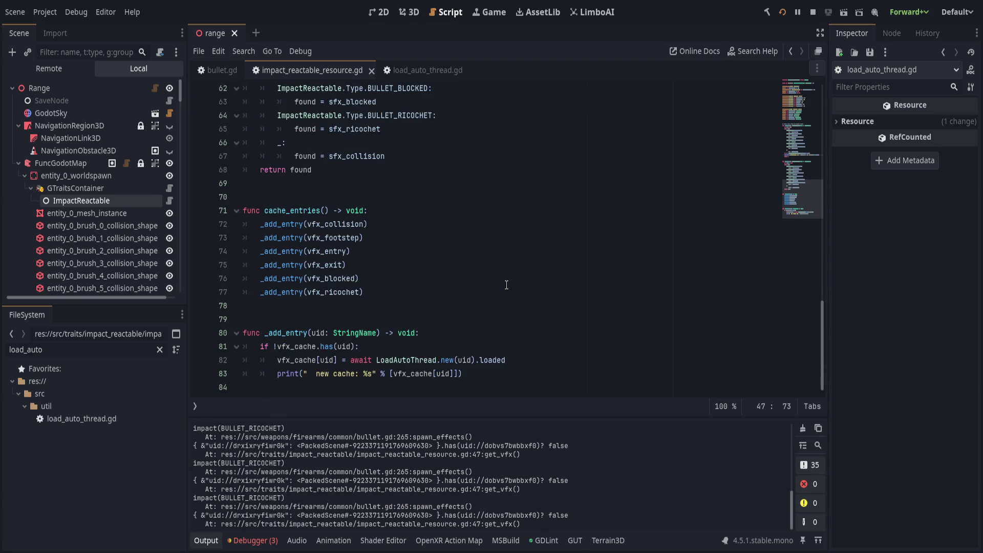
{"action": "scroll", "coordinate": [507, 285], "scroll_direction": "up", "scroll_amount": 1}
{"action": "scroll", "coordinate": [506, 285], "scroll_direction": "up", "scroll_amount": 18}
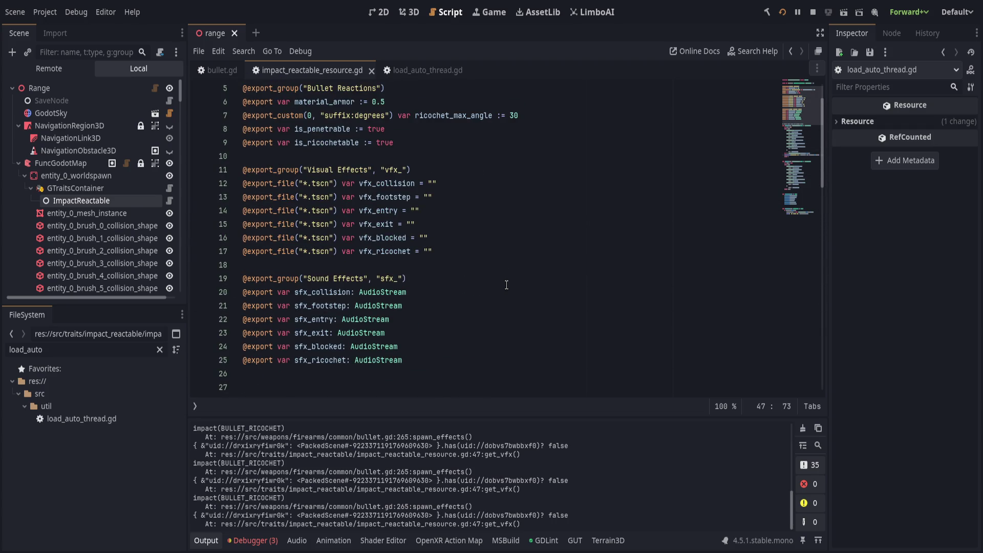
{"action": "scroll", "coordinate": [506, 285], "scroll_direction": "up", "scroll_amount": 2}
{"action": "scroll", "coordinate": [506, 285], "scroll_direction": "down", "scroll_amount": 10}
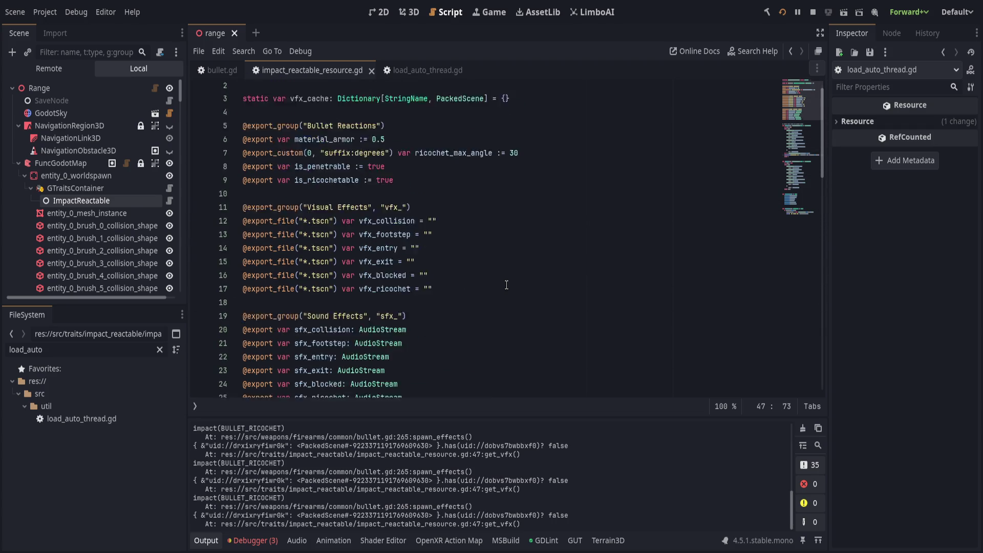
{"action": "scroll", "coordinate": [506, 285], "scroll_direction": "down", "scroll_amount": 4}
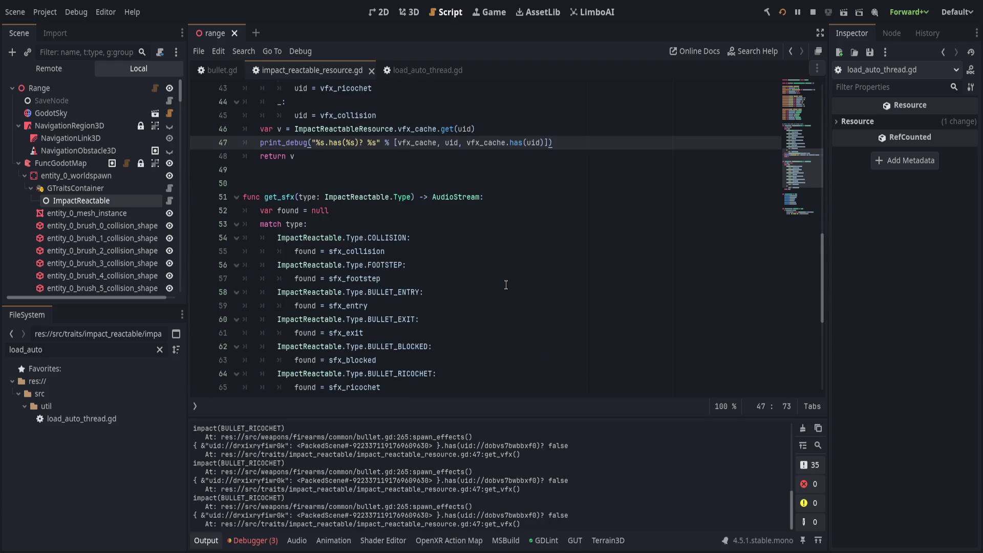
{"action": "scroll", "coordinate": [506, 284], "scroll_direction": "down", "scroll_amount": 6}
{"action": "left_click_drag", "start_coordinate": [487, 302], "coordinate": [505, 208]}
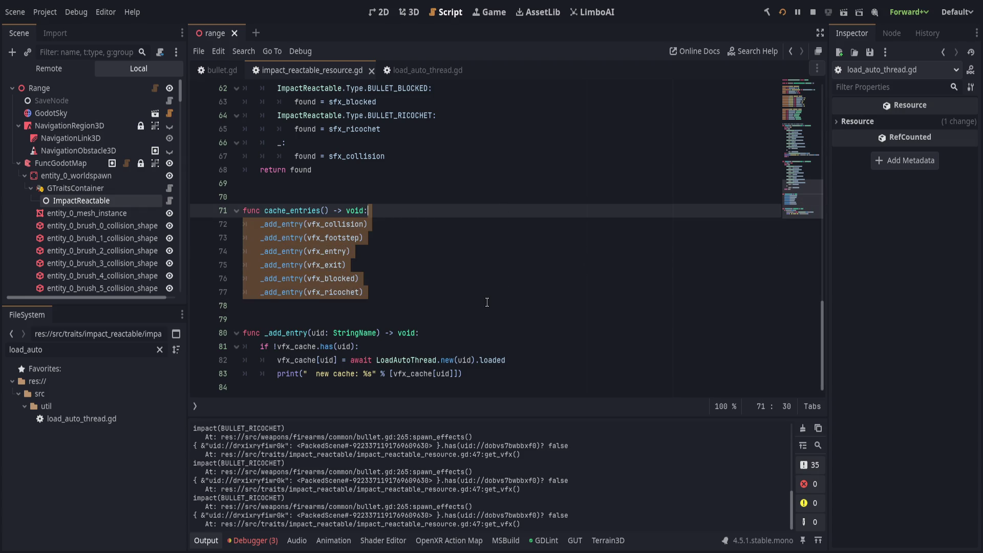
{"action": "scroll", "coordinate": [487, 302], "scroll_direction": "up", "scroll_amount": 3}
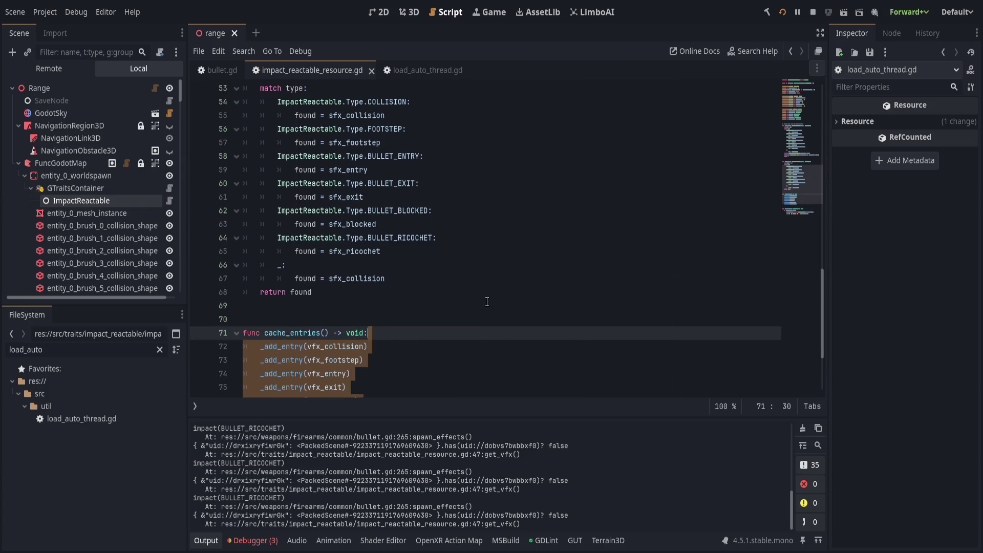
{"action": "scroll", "coordinate": [487, 301], "scroll_direction": "down", "scroll_amount": 3}
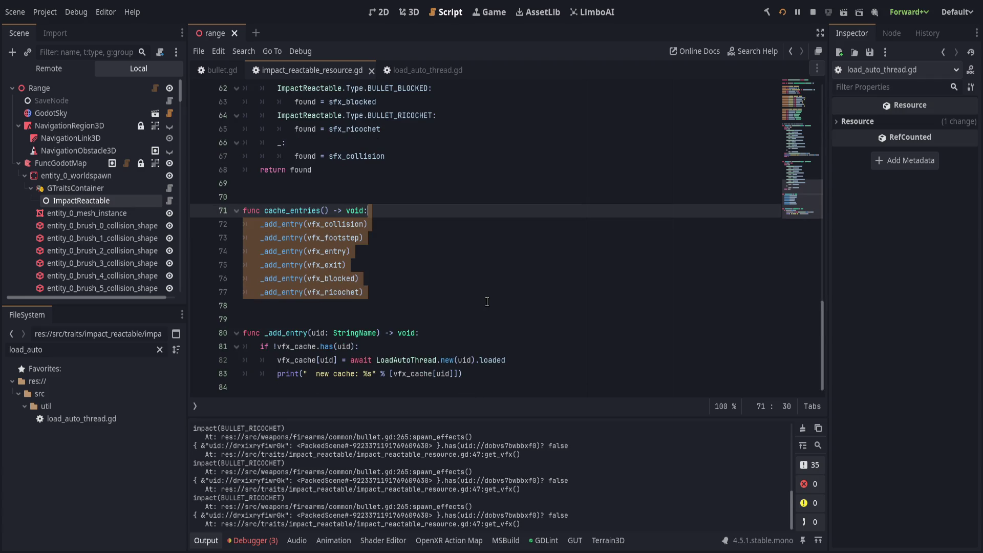
{"action": "scroll", "coordinate": [487, 301], "scroll_direction": "up", "scroll_amount": 20}
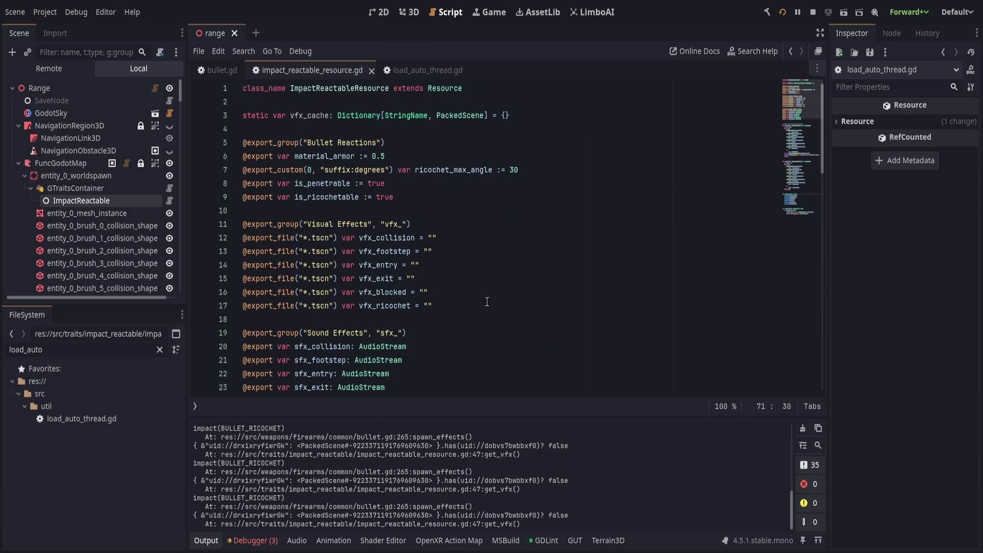
{"action": "scroll", "coordinate": [487, 302], "scroll_direction": "down", "scroll_amount": 2}
{"action": "scroll", "coordinate": [487, 301], "scroll_direction": "up", "scroll_amount": 2}
{"action": "scroll", "coordinate": [487, 302], "scroll_direction": "down", "scroll_amount": 11}
{"action": "scroll", "coordinate": [487, 304], "scroll_direction": "down", "scroll_amount": 3}
{"action": "scroll", "coordinate": [486, 303], "scroll_direction": "up", "scroll_amount": 5}
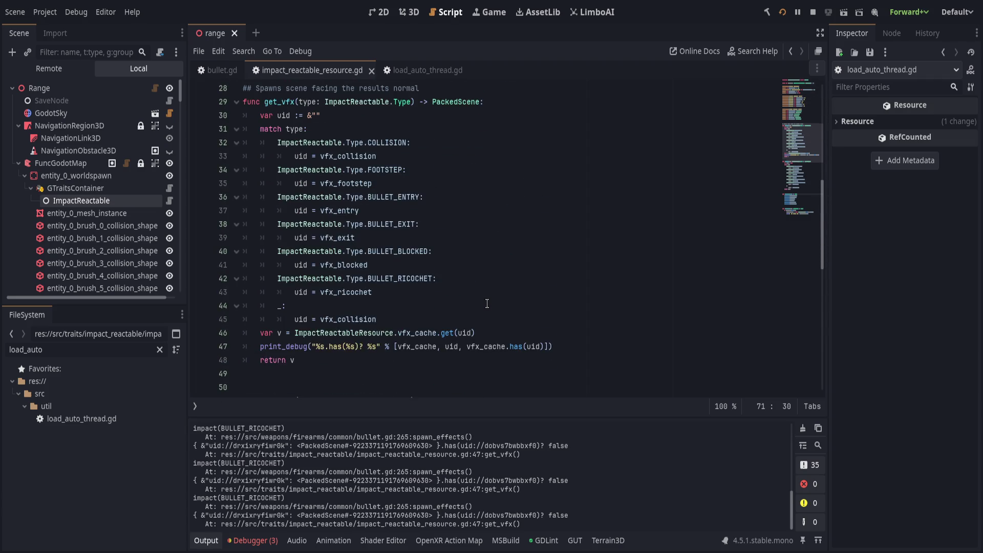
{"action": "scroll", "coordinate": [487, 304], "scroll_direction": "up", "scroll_amount": 6}
{"action": "scroll", "coordinate": [487, 303], "scroll_direction": "down", "scroll_amount": 6}
{"action": "left_click", "coordinate": [583, 347]}
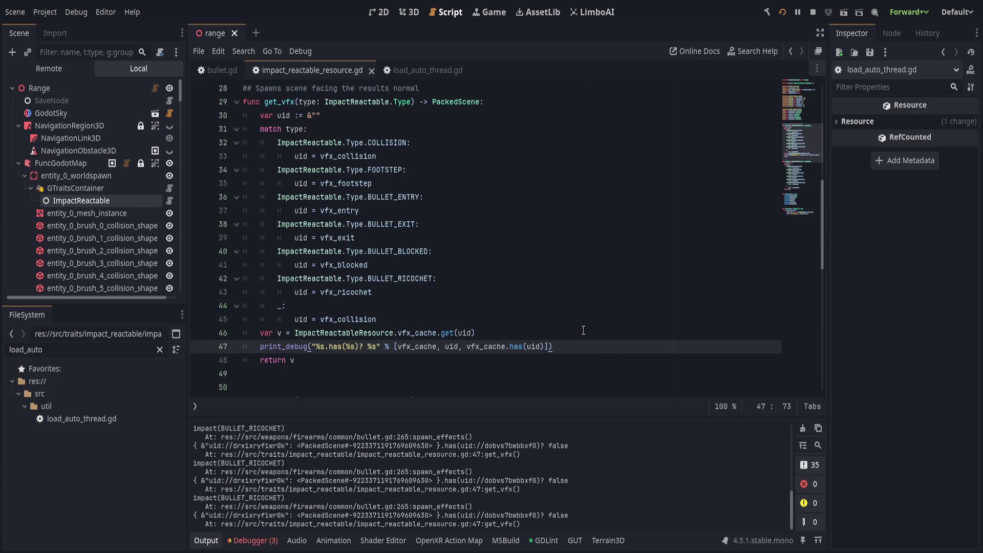
{"action": "scroll", "coordinate": [583, 330], "scroll_direction": "down", "scroll_amount": 7}
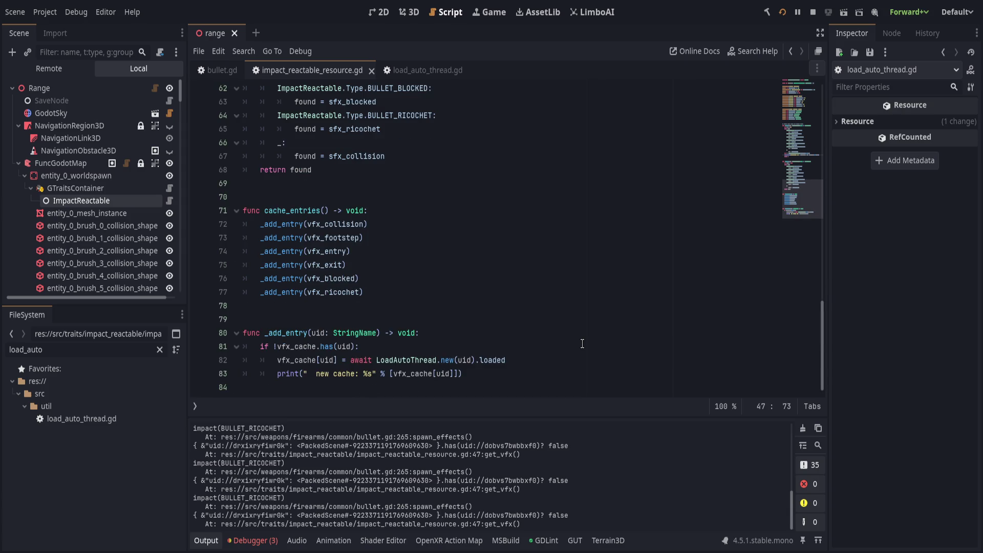
{"action": "left_click", "coordinate": [419, 224]}
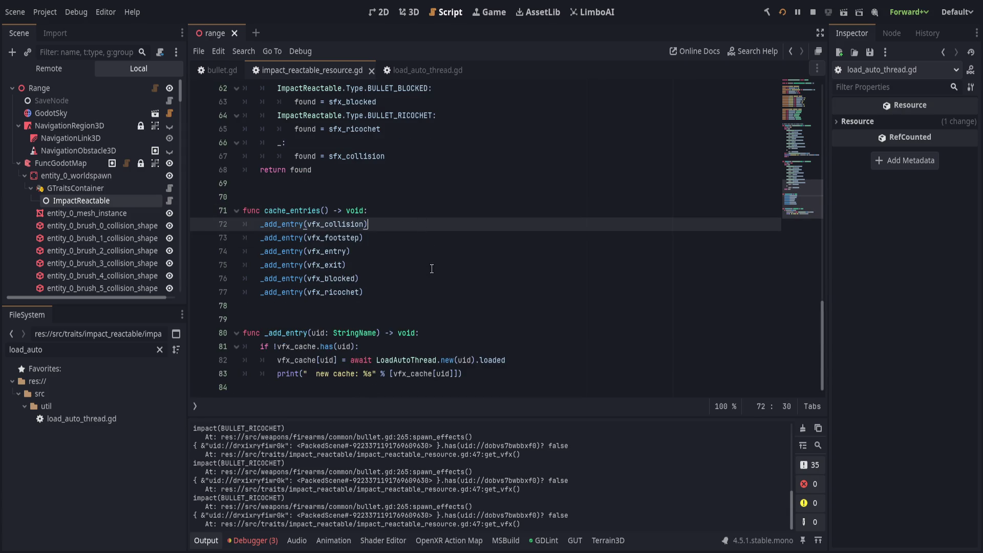
{"action": "left_click", "coordinate": [596, 371]}
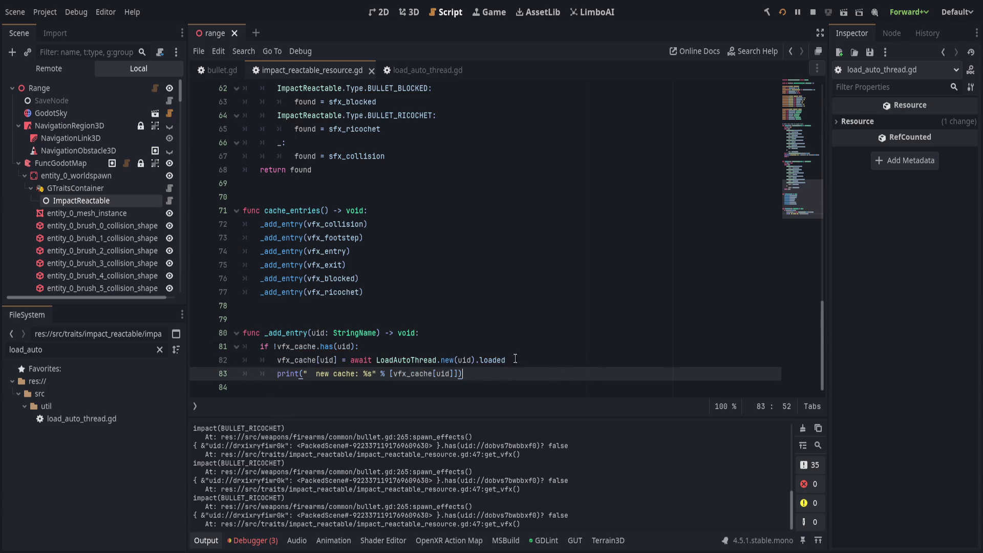
{"action": "double_click", "coordinate": [318, 332]}
Step: Replace line 82's 'await LoadAutoThread.new(uid).loaded' with load(uid) in _add_entry
{"action": "key", "text": "Down"}
{"action": "left_click_drag", "start_coordinate": [533, 375], "coordinate": [513, 353]}
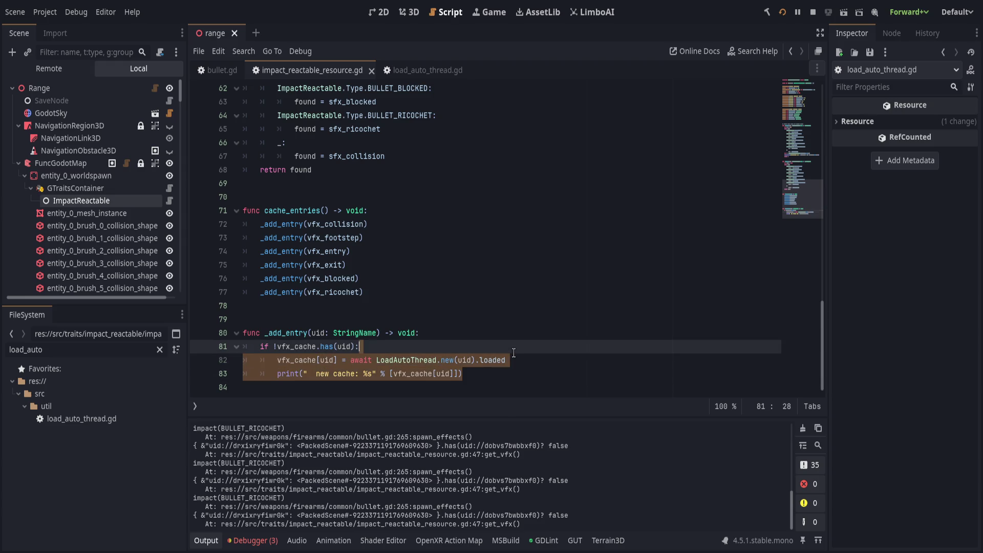
{"action": "left_click", "coordinate": [371, 330]}
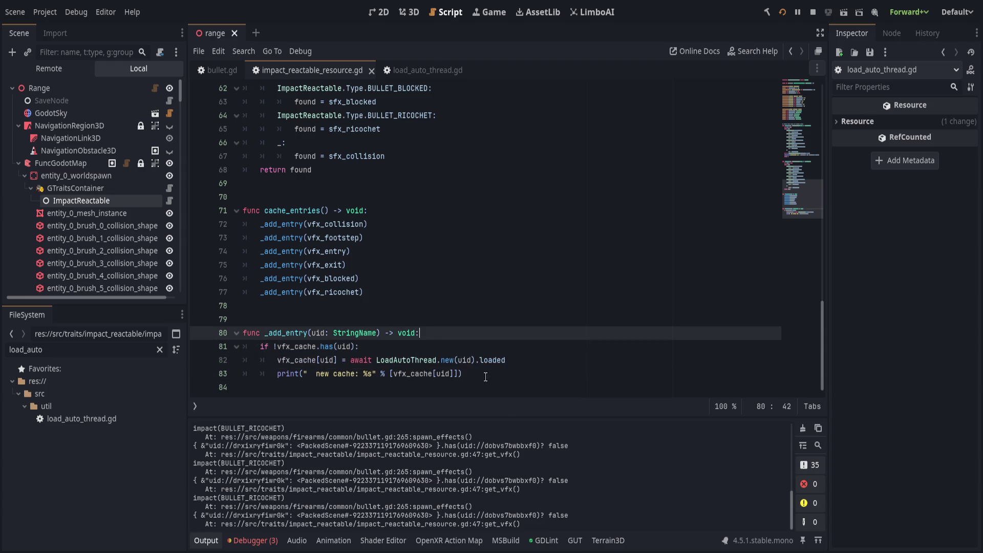
{"action": "left_click_drag", "start_coordinate": [352, 360], "coordinate": [505, 360]}
{"action": "key", "text": "Left"}
{"action": "key", "text": "ctrl+Right"}
{"action": "key", "text": "Right"}
{"action": "key", "text": "shift+End"}
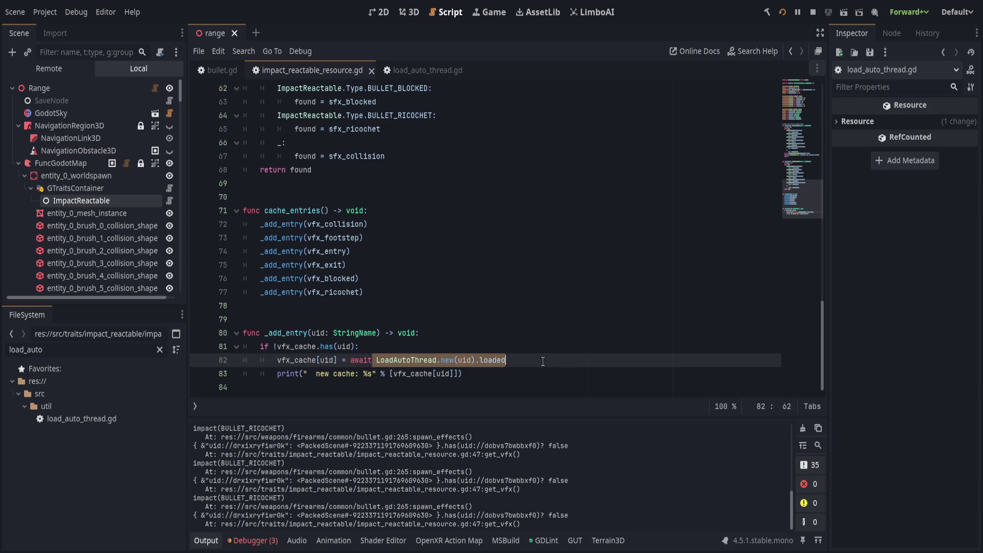
{"action": "key", "text": "BackSpace"}
{"action": "key", "text": "ctrl+BackSpace"}
{"action": "type", "text": "load(ui"}
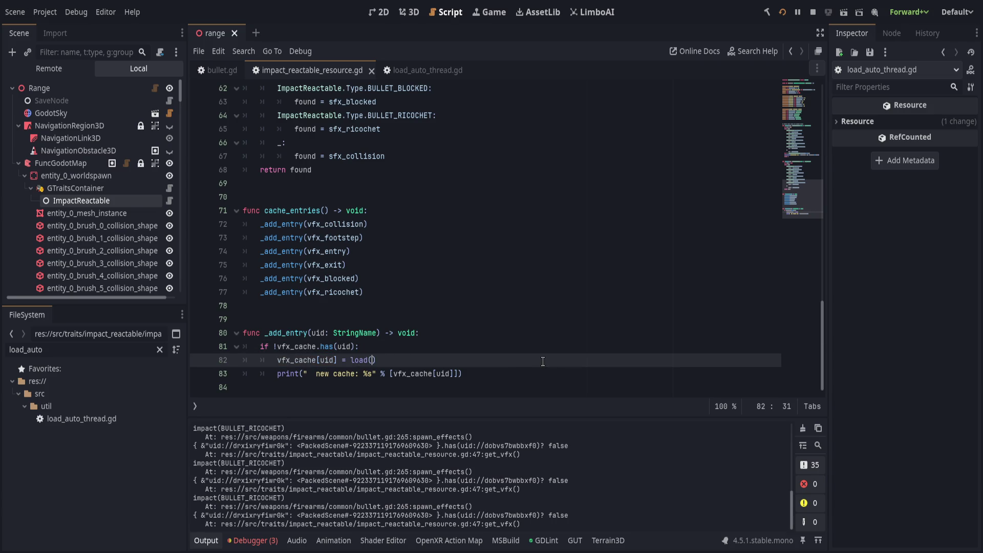
{"action": "type", "text": "d)"}
Step: Change line 83's print to print_debug that includes the uid, then save the script
{"action": "key", "text": "Down"}
{"action": "key", "text": "End"}
{"action": "key", "text": "ctrl+Left"}
{"action": "key", "text": "ctrl+Left"}
{"action": "key", "text": "ctrl+Left"}
{"action": "key", "text": "ctrl+Left"}
{"action": "key", "text": "ctrl+Left"}
{"action": "key", "text": "ctrl+Left"}
{"action": "key", "text": "BackSpace"}
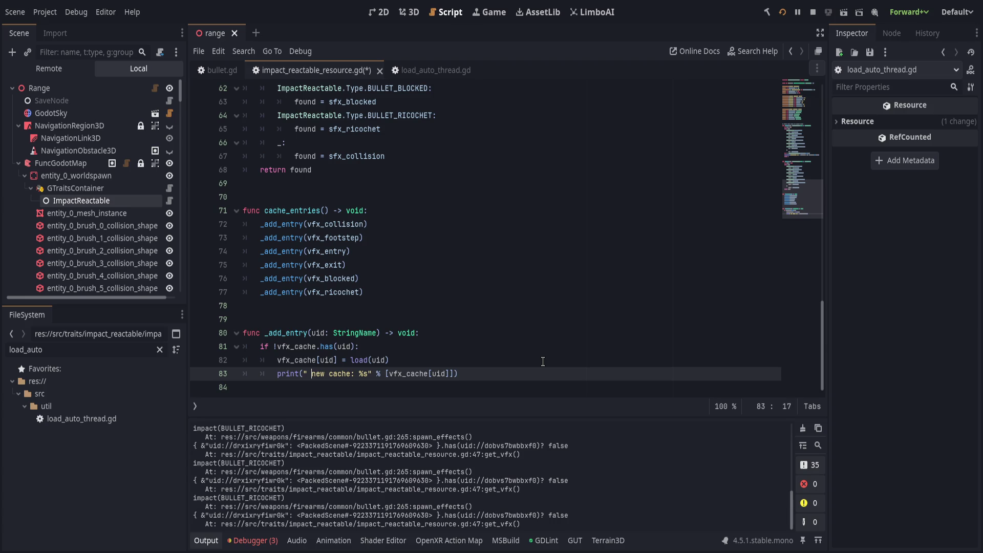
{"action": "type", "text": "s"}
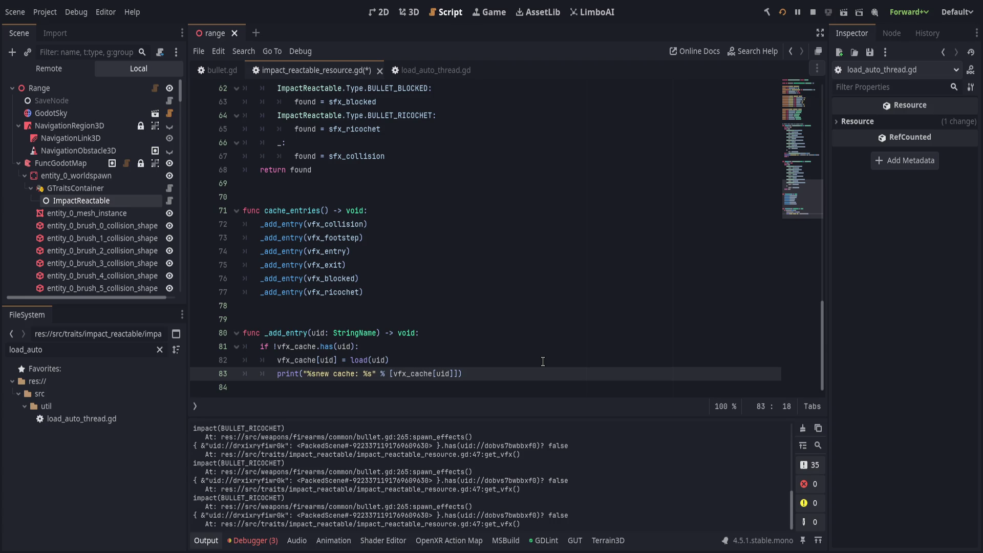
{"action": "key", "text": "ctrl+Right"}
{"action": "key", "text": "ctrl+Right"}
{"action": "key", "text": "ctrl+Right"}
{"action": "type", "text": "%"}
{"action": "key", "text": "BackSpace"}
{"action": "type", "text": "uid,"}
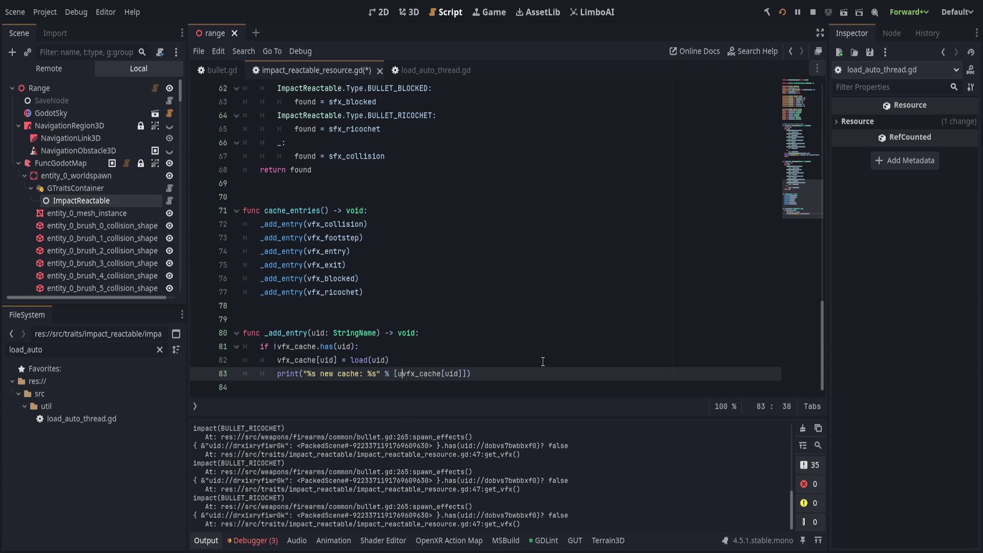
{"action": "key", "text": "End"}
{"action": "left_click", "coordinate": [298, 379]}
{"action": "type", "text": "_debug"}
{"action": "key", "text": "ctrl+s"}
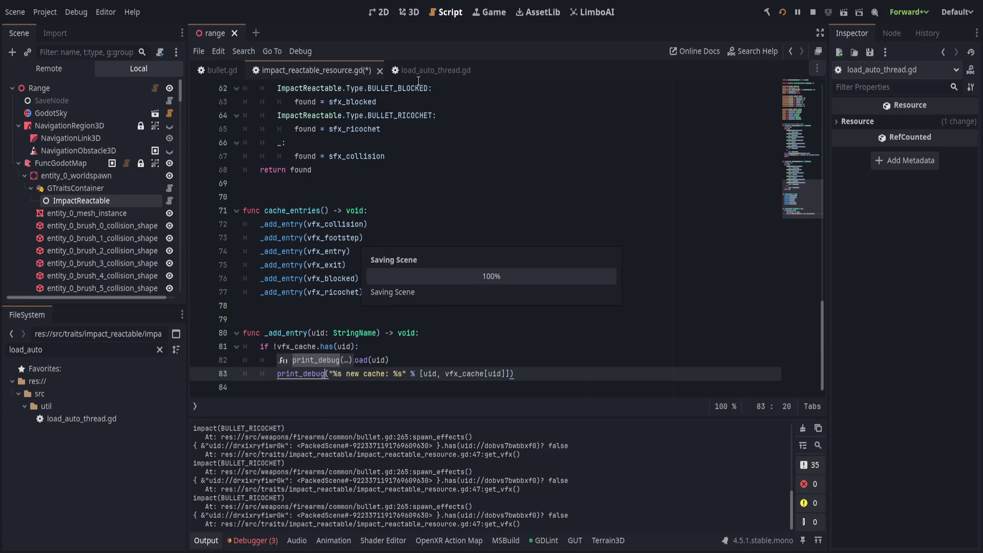
Step: Close the load_auto_thread.gd script
{"action": "left_click", "coordinate": [424, 71]}
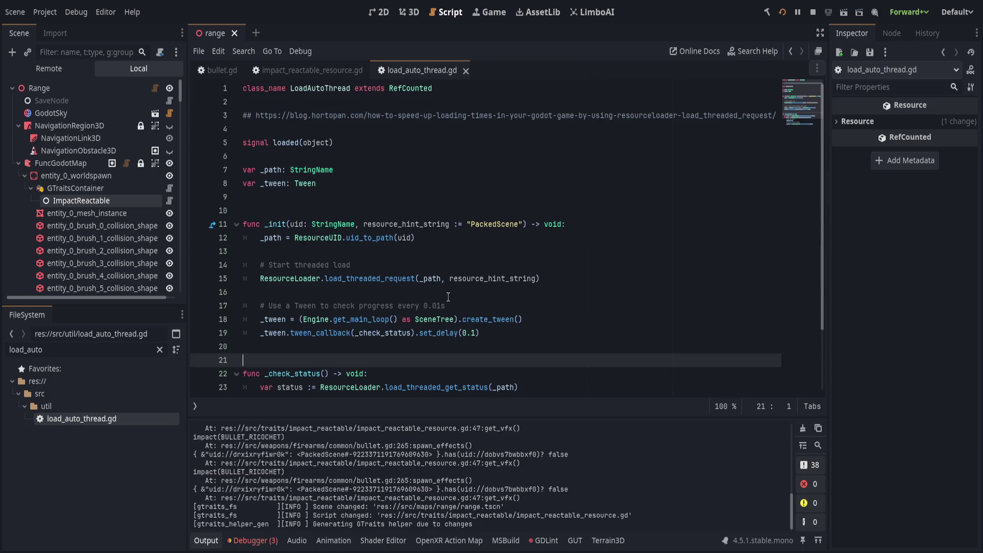
{"action": "scroll", "coordinate": [448, 298], "scroll_direction": "down", "scroll_amount": 2}
{"action": "scroll", "coordinate": [447, 298], "scroll_direction": "up", "scroll_amount": 1}
{"action": "scroll", "coordinate": [448, 297], "scroll_direction": "up", "scroll_amount": 1}
{"action": "key", "text": "ctrl+w"}
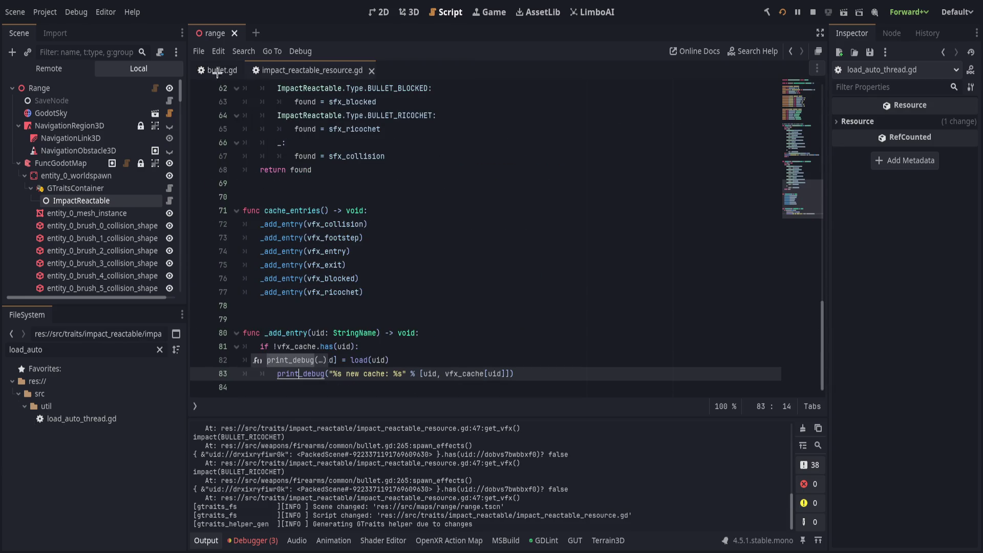
Step: Add a breakpoint on get_vfx's return v line 48 in impact_reactable_resource.gd
{"action": "left_click", "coordinate": [216, 72]}
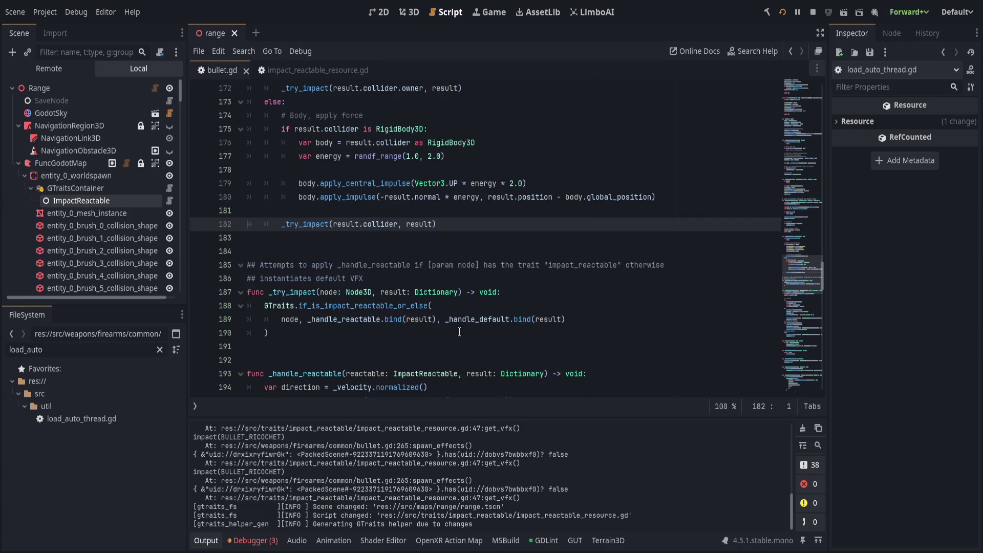
{"action": "left_click", "coordinate": [463, 333]}
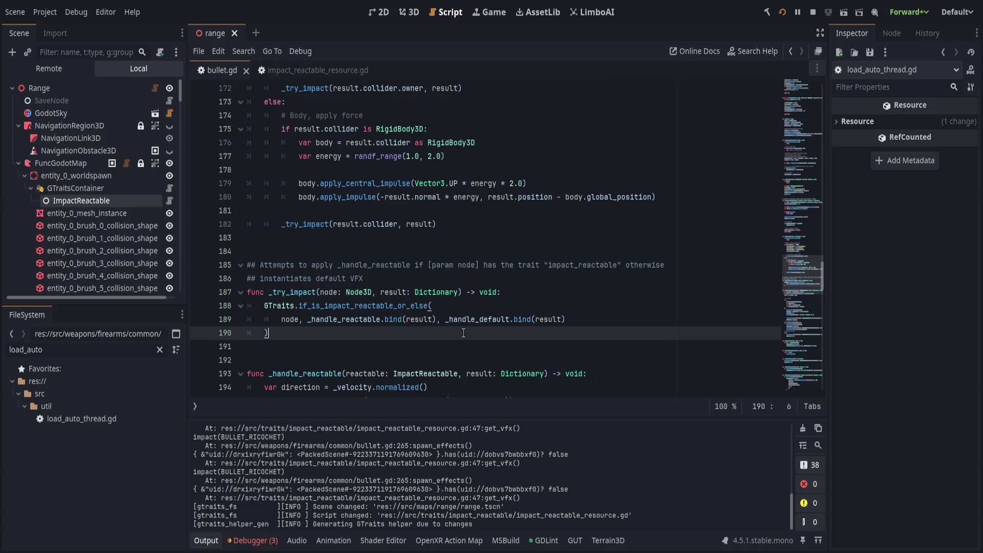
{"action": "left_click", "coordinate": [312, 70]}
{"action": "scroll", "coordinate": [398, 274], "scroll_direction": "up", "scroll_amount": 6}
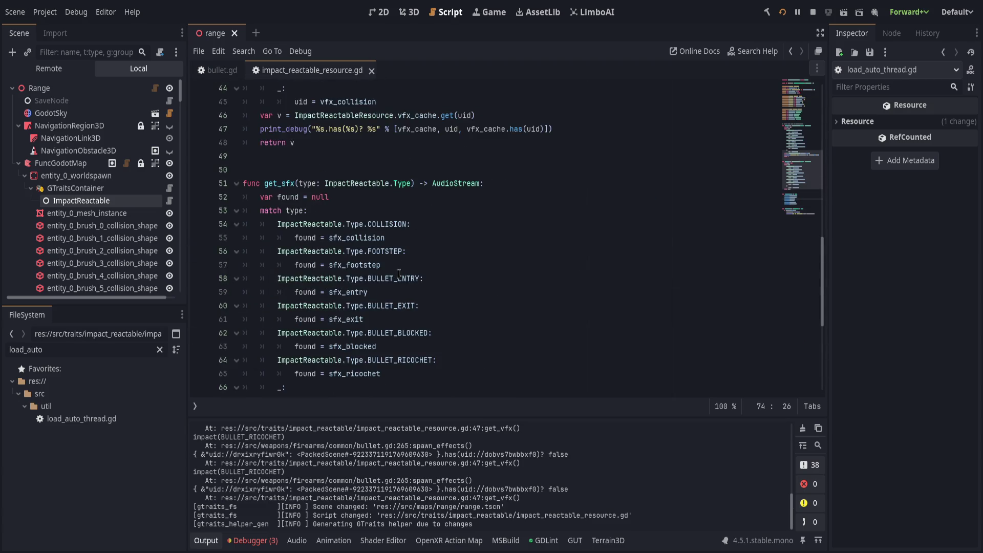
{"action": "scroll", "coordinate": [399, 274], "scroll_direction": "up", "scroll_amount": 2}
{"action": "left_click", "coordinate": [200, 224]}
Step: Rerun with F5, check the uid and null v in Locals, then show the Output log
{"action": "key", "text": "F5"}
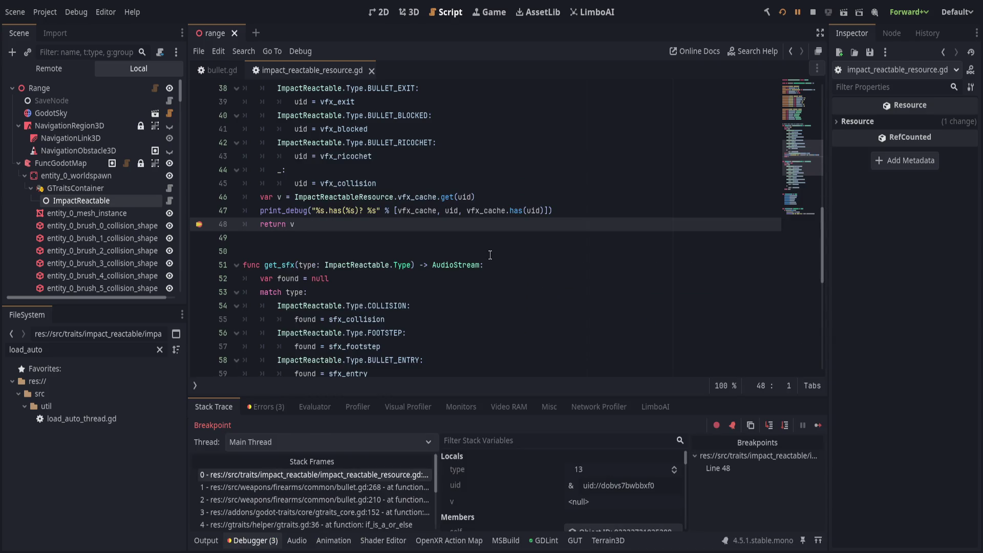
{"action": "left_click_drag", "start_coordinate": [600, 485], "coordinate": [629, 485]}
{"action": "left_click", "coordinate": [508, 293]}
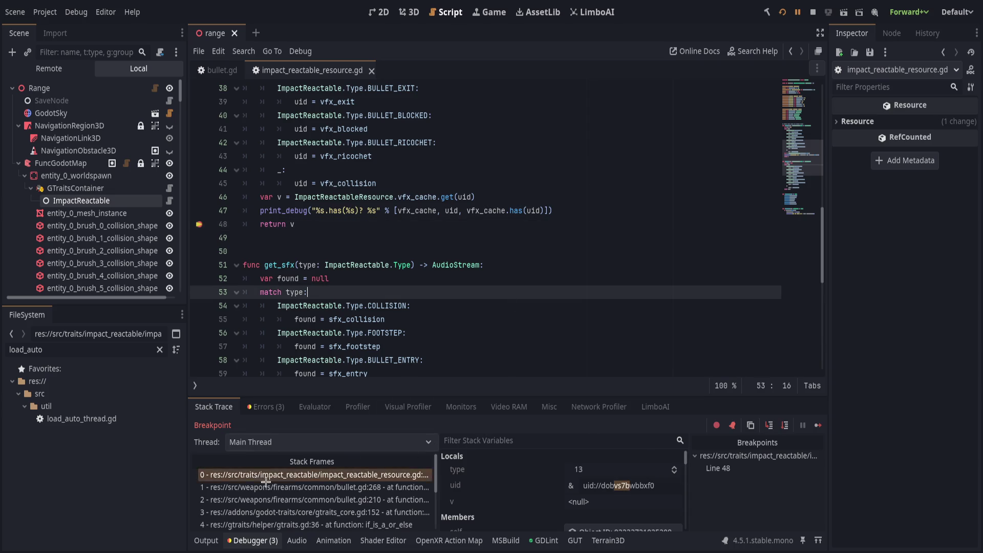
{"action": "left_click", "coordinate": [207, 541]}
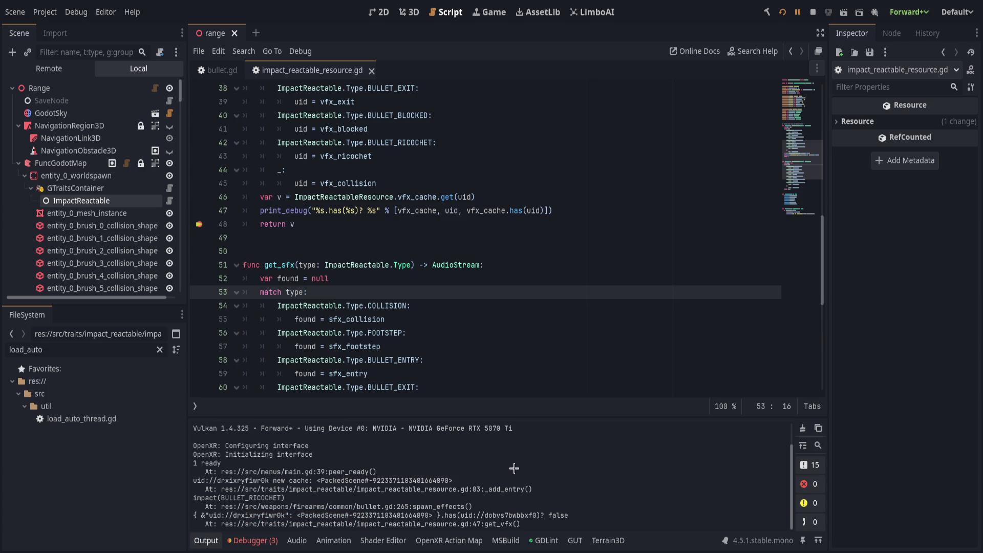
Step: Insert an 'if !vfx_cache.has(uid):' condition above the cache lookup on line 46
{"action": "scroll", "coordinate": [470, 309], "scroll_direction": "up", "scroll_amount": 3}
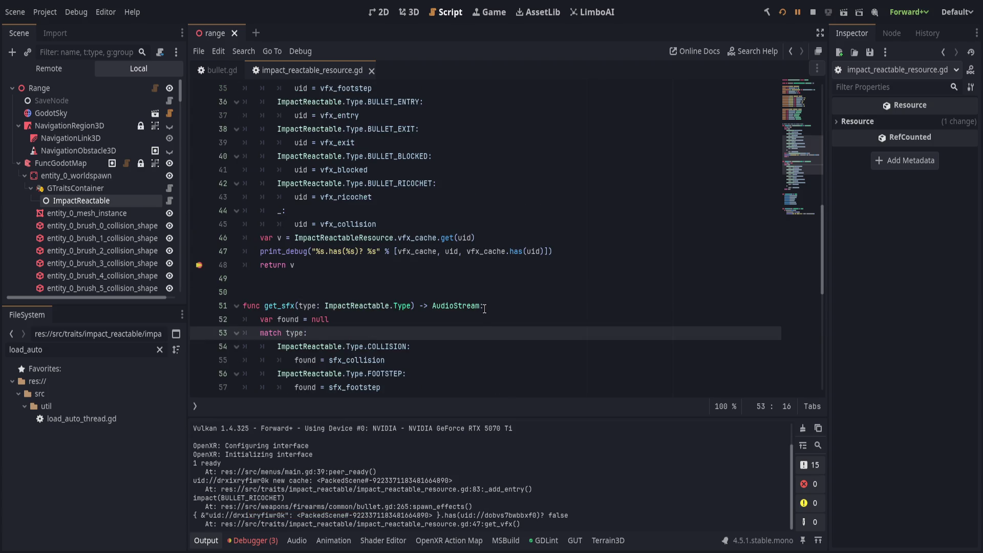
{"action": "left_click", "coordinate": [513, 323]}
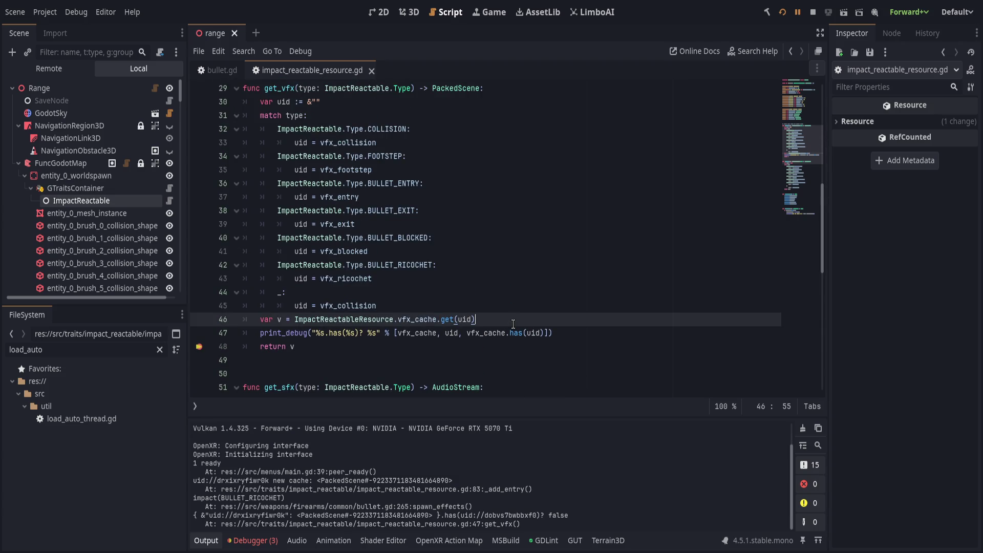
{"action": "scroll", "coordinate": [513, 324], "scroll_direction": "down", "scroll_amount": 1}
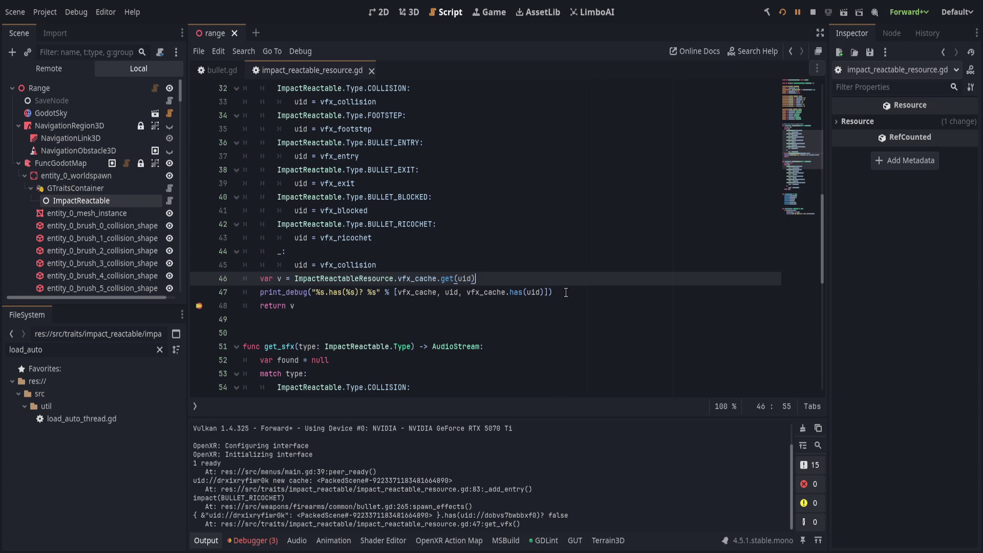
{"action": "key", "text": "ctrl+shift+Return"}
{"action": "type", "text": "if Impact"}
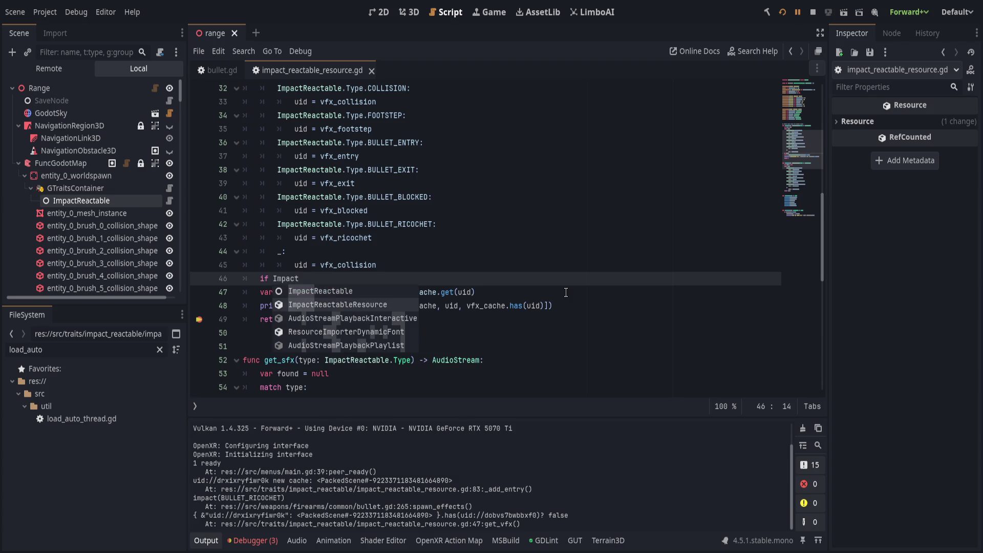
{"action": "key", "text": "Escape"}
{"action": "key", "text": "ctrl+BackSpace"}
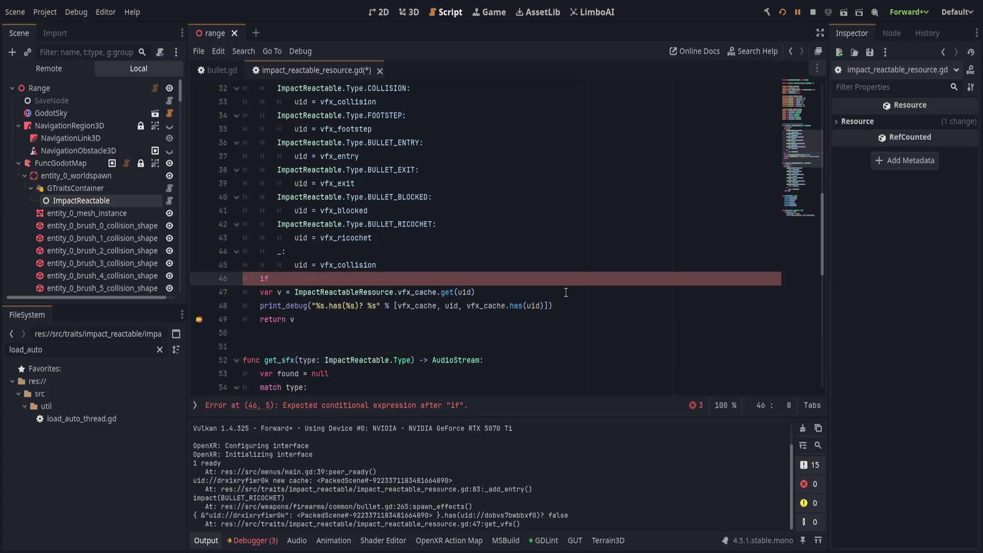
{"action": "type", "text": "vfx"}
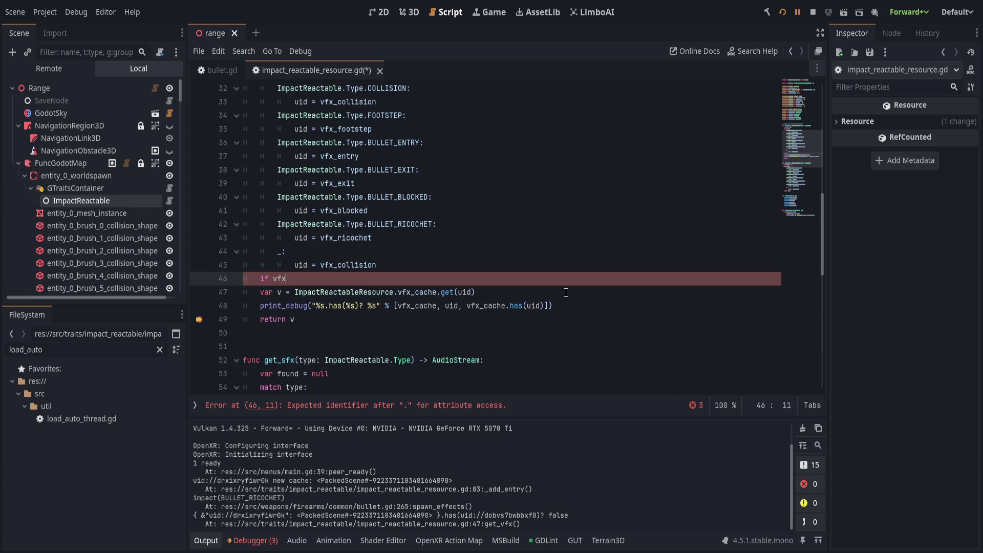
{"action": "type", "text": "_cache "}
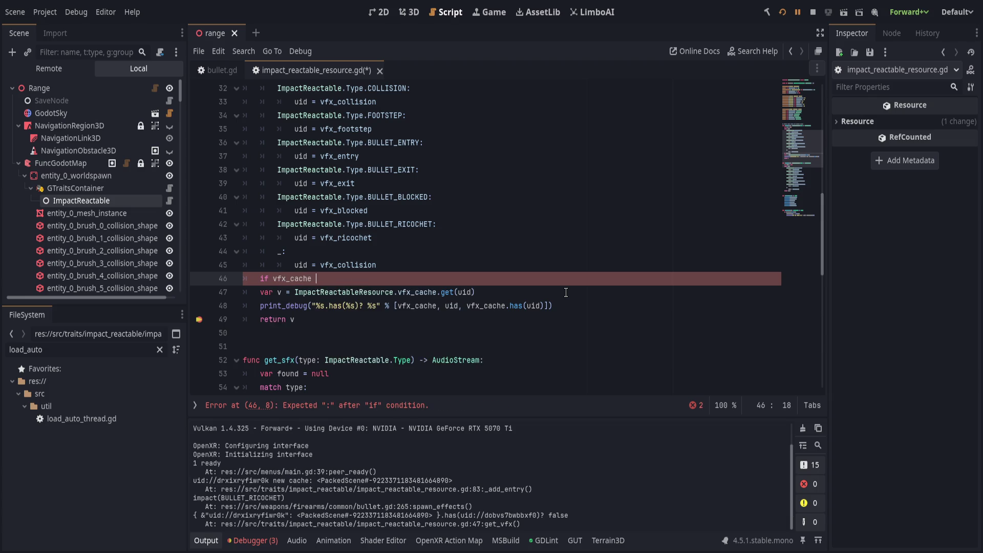
{"action": "type", "text": ".has(uid"}
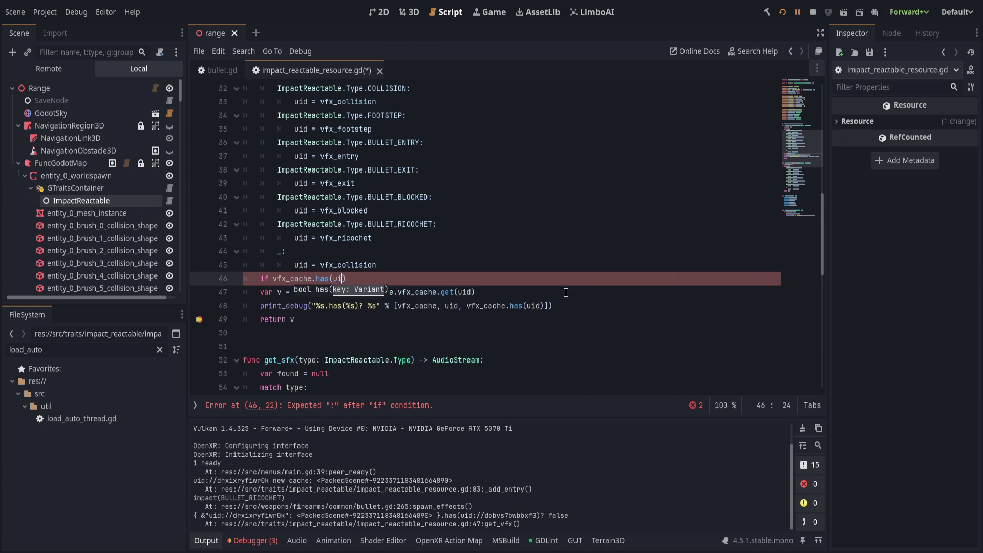
{"action": "key", "text": "Home"}
{"action": "key", "text": "Right"}
{"action": "key", "text": "Right"}
{"action": "key", "text": "Right"}
{"action": "type", "text": "!"}
{"action": "key", "text": "End"}
{"action": "type", "text": ":"}
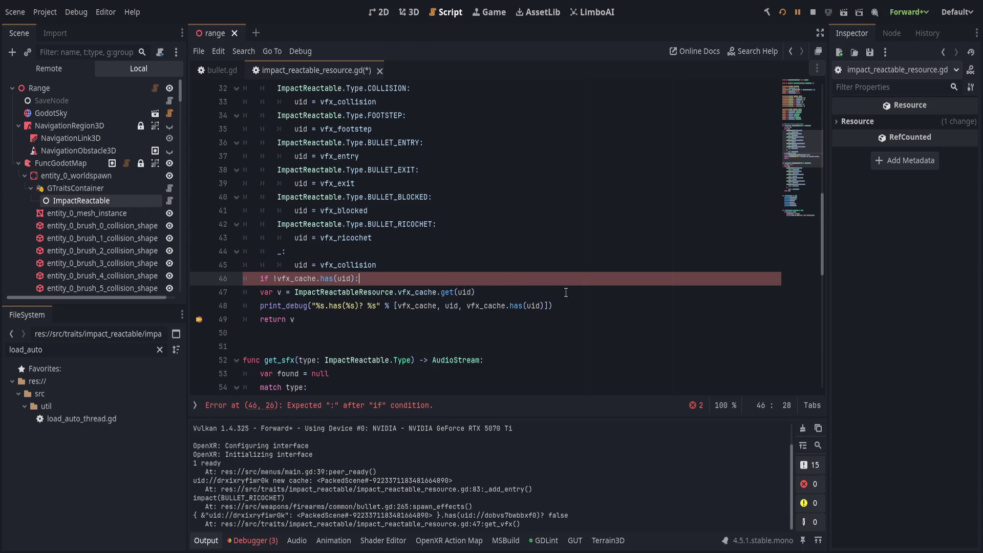
Step: Add the indented body 'vfx_cache[uid] = load(uid)' under the condition
{"action": "key", "text": "Return"}
{"action": "type", "text": "v"}
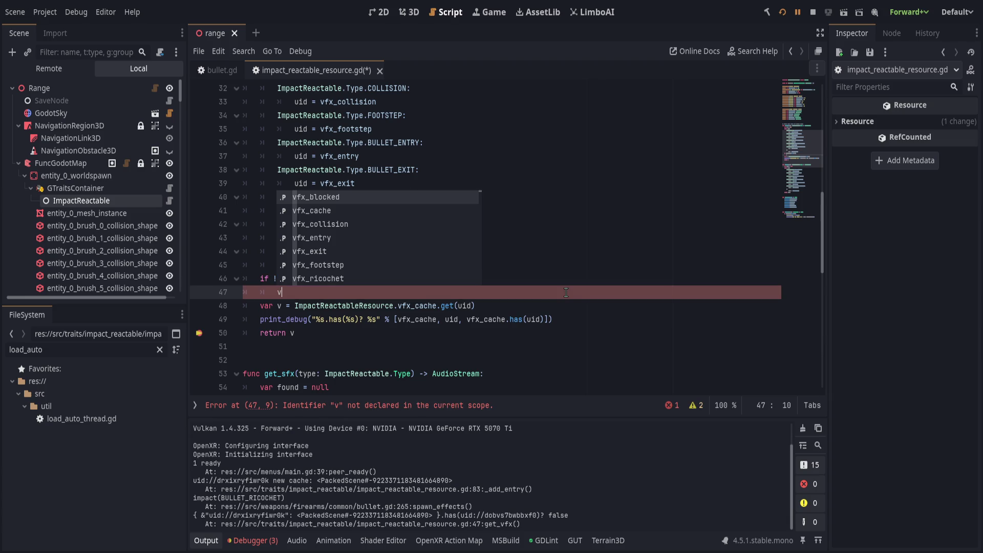
{"action": "type", "text": "fx_cache."}
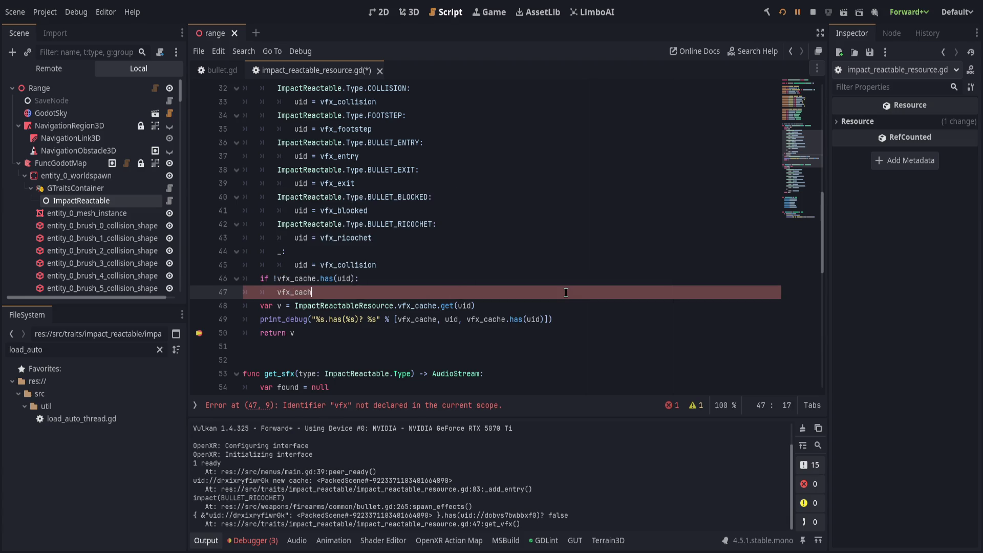
{"action": "key", "text": "BackSpace"}
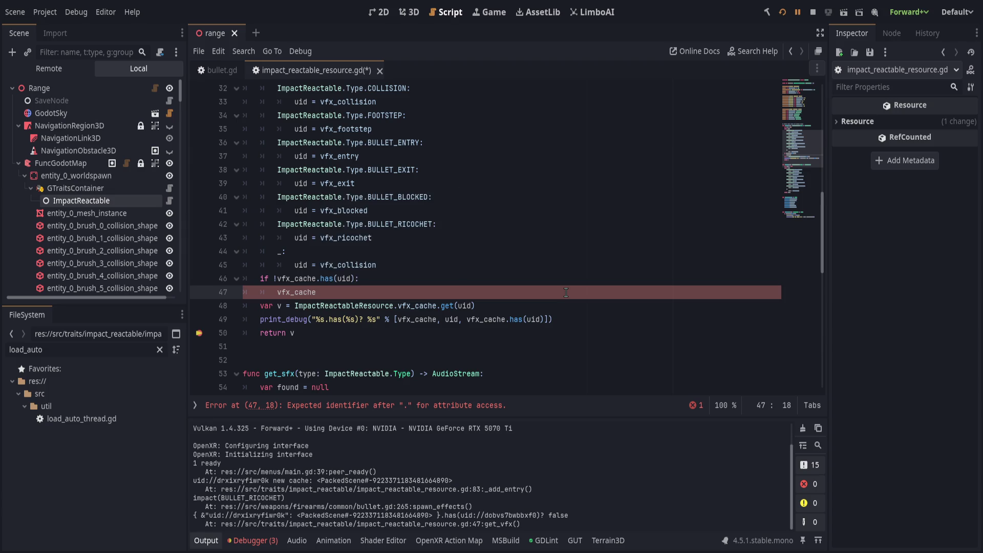
{"action": "type", "text": "[uid] = "}
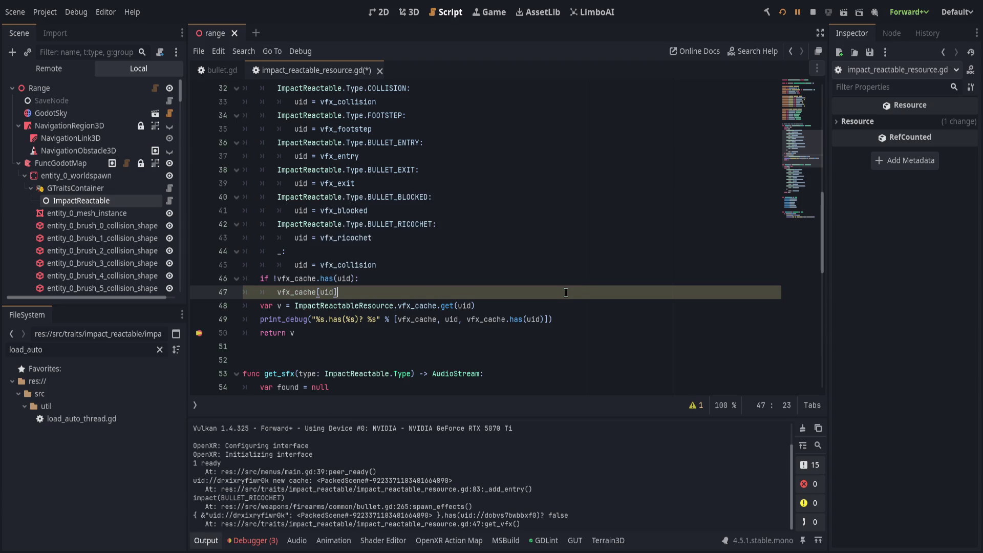
{"action": "type", "text": "load(u"}
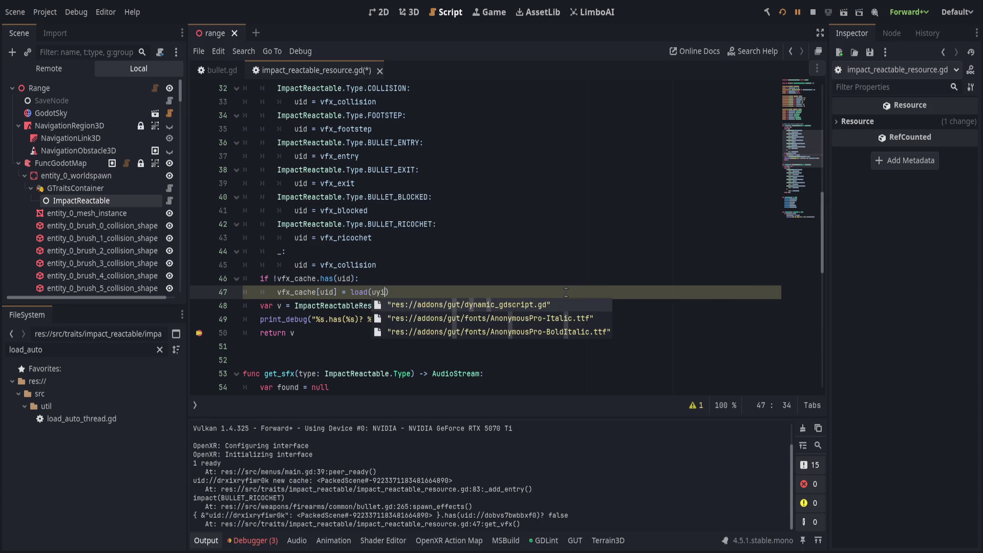
{"action": "type", "text": "id)"}
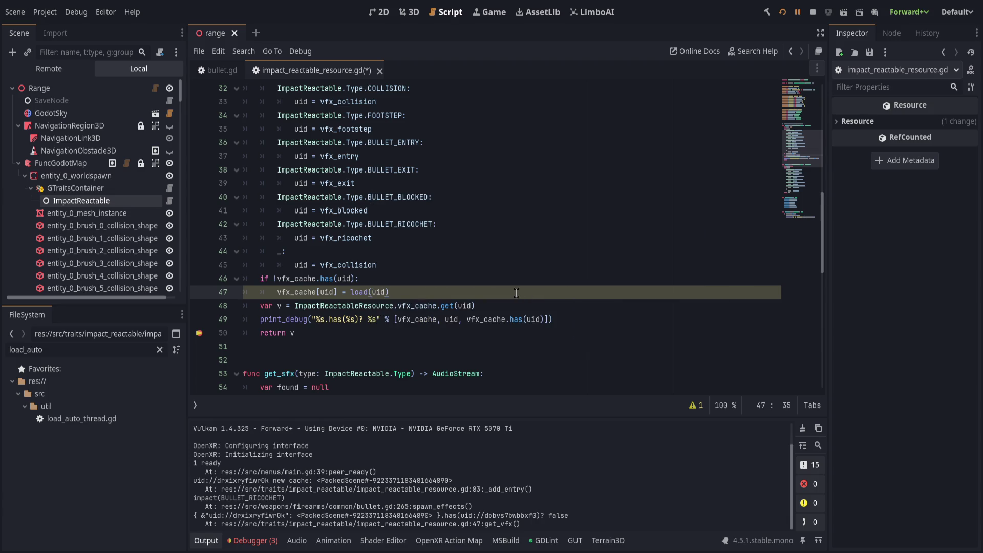
Step: Extend the condition to '!uid.is_empty() and !vfx_cache.has(uid)'
{"action": "left_click", "coordinate": [275, 279]}
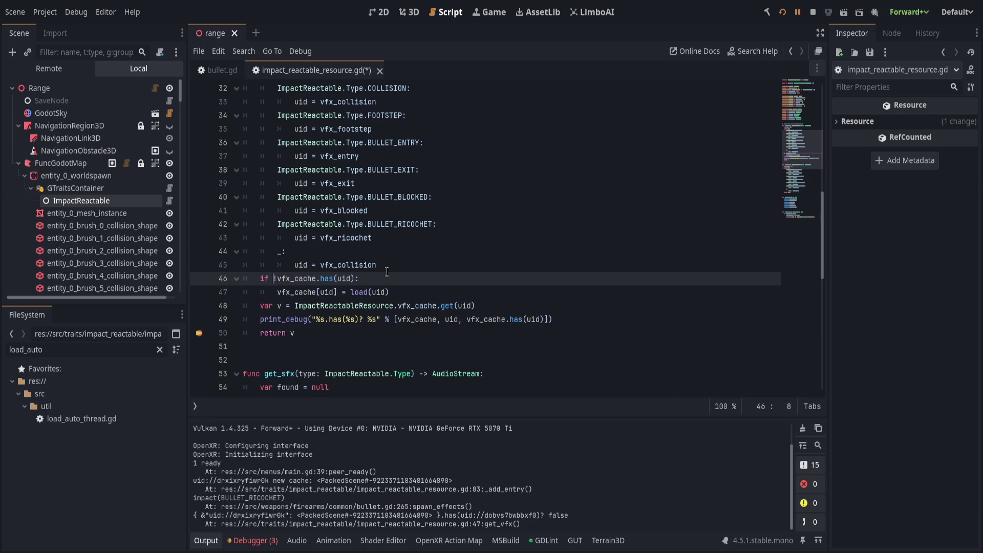
{"action": "scroll", "coordinate": [384, 272], "scroll_direction": "up", "scroll_amount": 1}
{"action": "type", "text": "uid.is"}
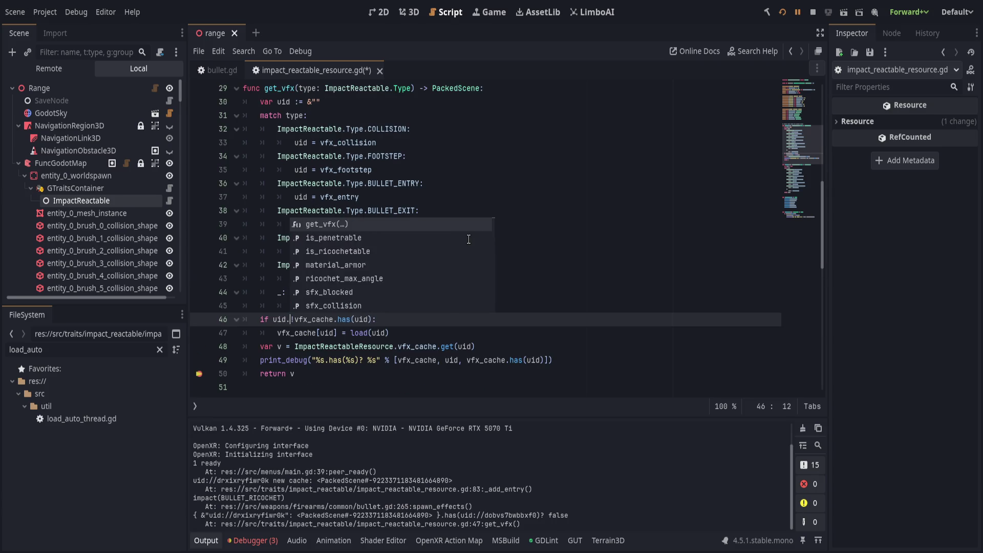
{"action": "key", "text": "Down"}
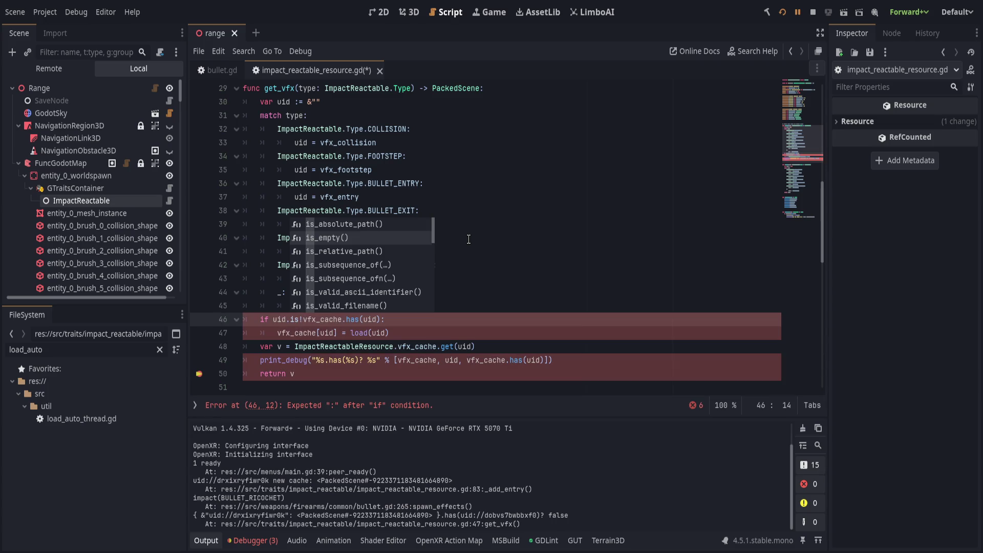
{"action": "key", "text": "Return"}
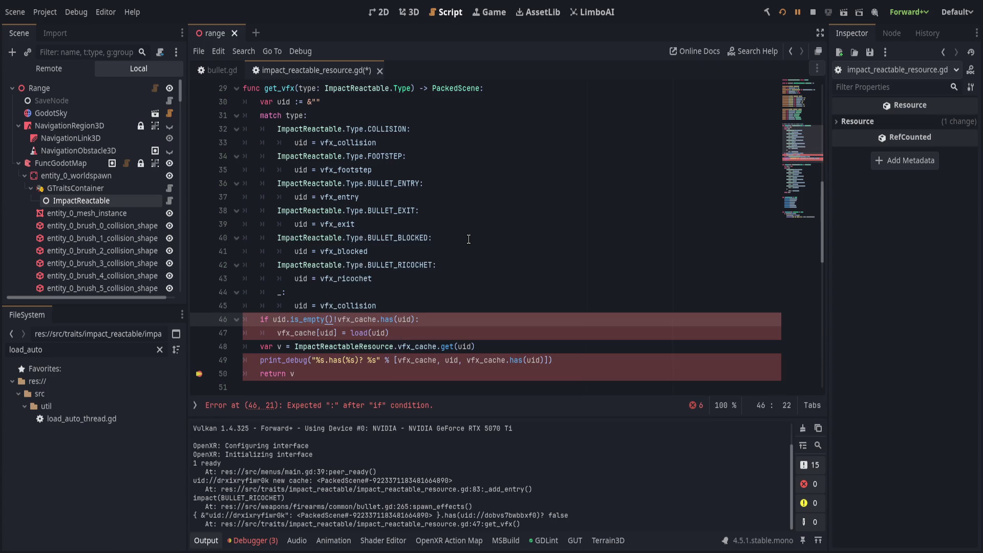
{"action": "type", "text": "and"}
{"action": "key", "text": "ctrl+Left"}
{"action": "key", "text": "ctrl+Left"}
{"action": "key", "text": "ctrl+Left"}
{"action": "type", "text": "!"}
Step: Save the script with Ctrl+S and run the project to test the fix
{"action": "left_click", "coordinate": [541, 334]}
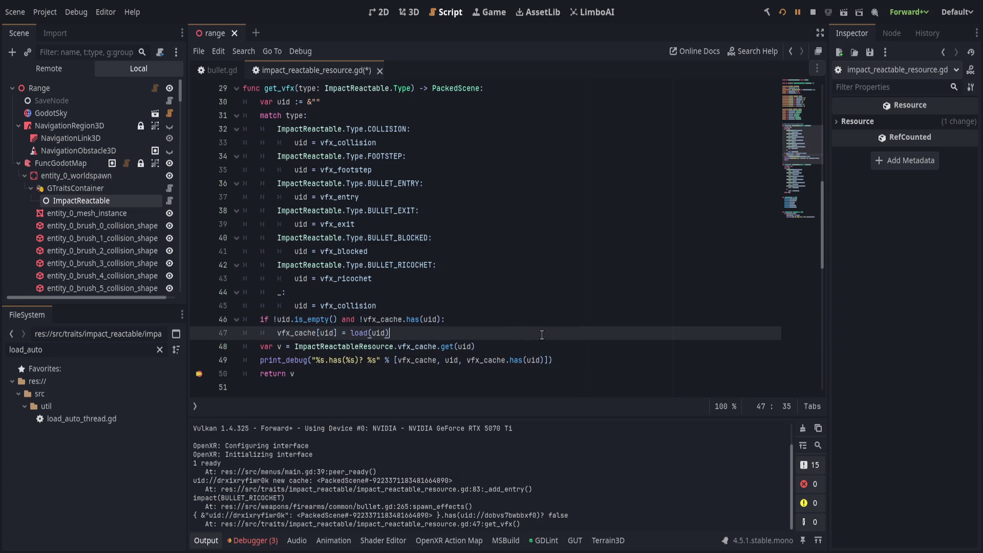
{"action": "left_click", "coordinate": [545, 346]}
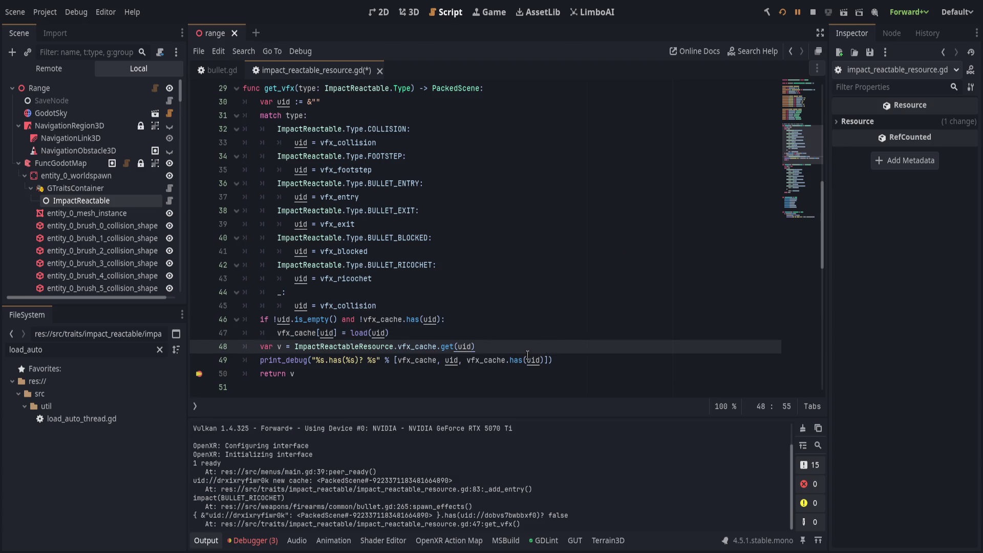
{"action": "key", "text": "Left"}
{"action": "key", "text": "Left"}
{"action": "key", "text": "Left"}
{"action": "key", "text": "ctrl+s"}
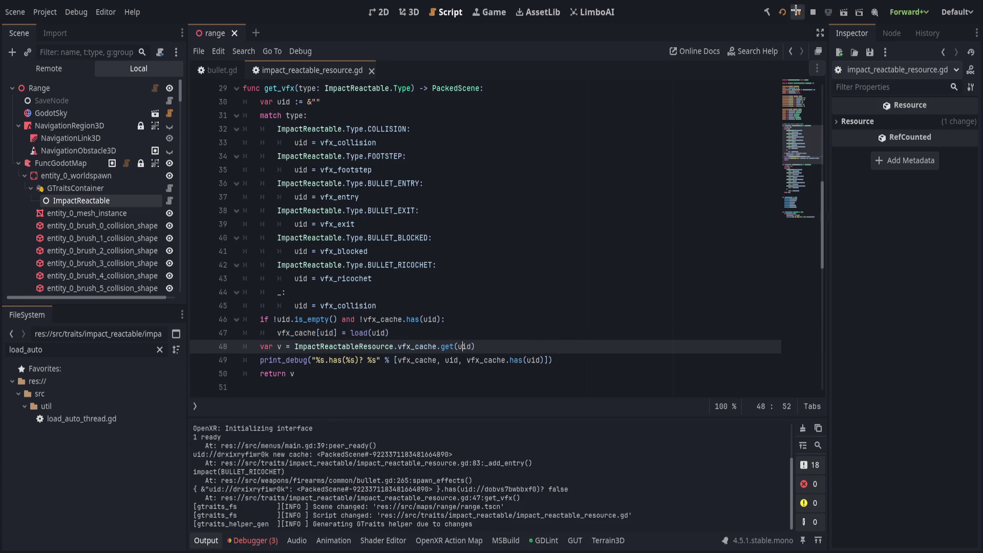
{"action": "left_click", "coordinate": [796, 10]}
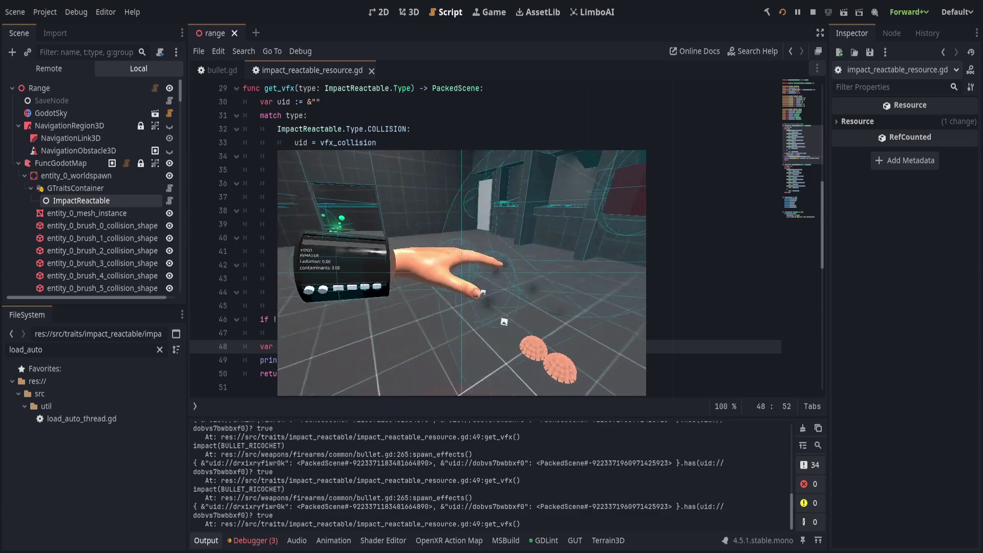
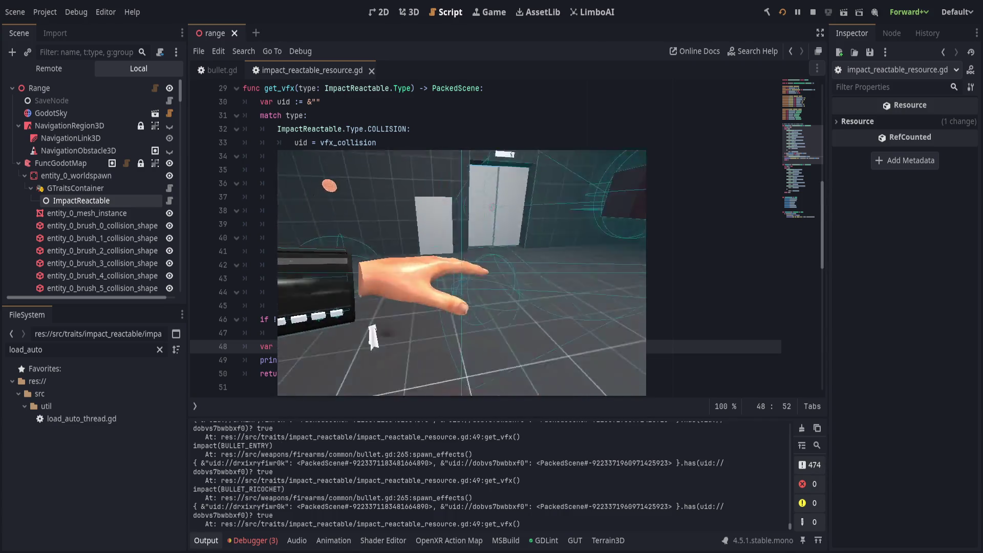
Step: Delete the debug var v and print_debug lines in get_vfx, add a '# Cache new' comment, and save
{"action": "left_click", "coordinate": [610, 227]}
{"action": "left_click", "coordinate": [539, 346]}
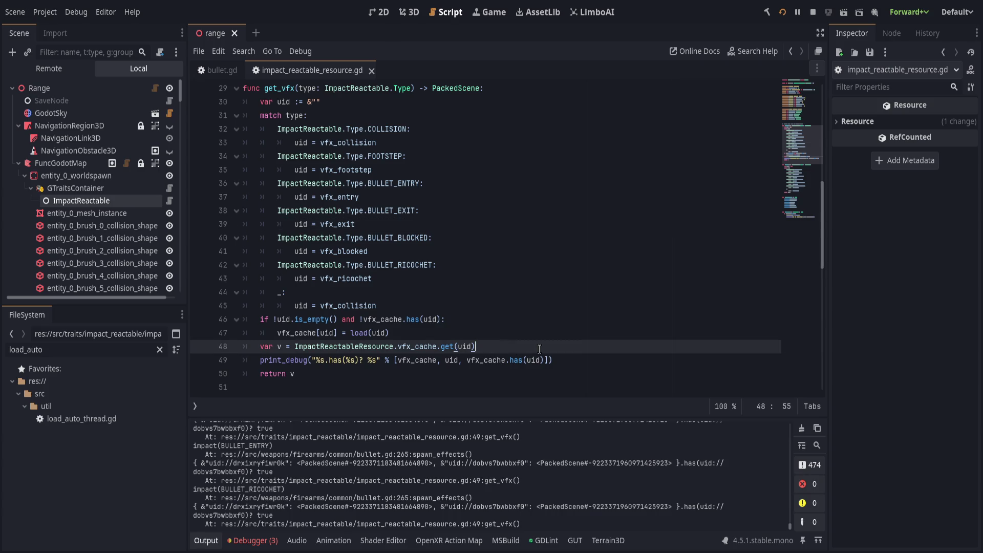
{"action": "key", "text": "ctrl+shift+k"}
{"action": "key", "text": "ctrl+shift+k"}
{"action": "left_click", "coordinate": [428, 306]}
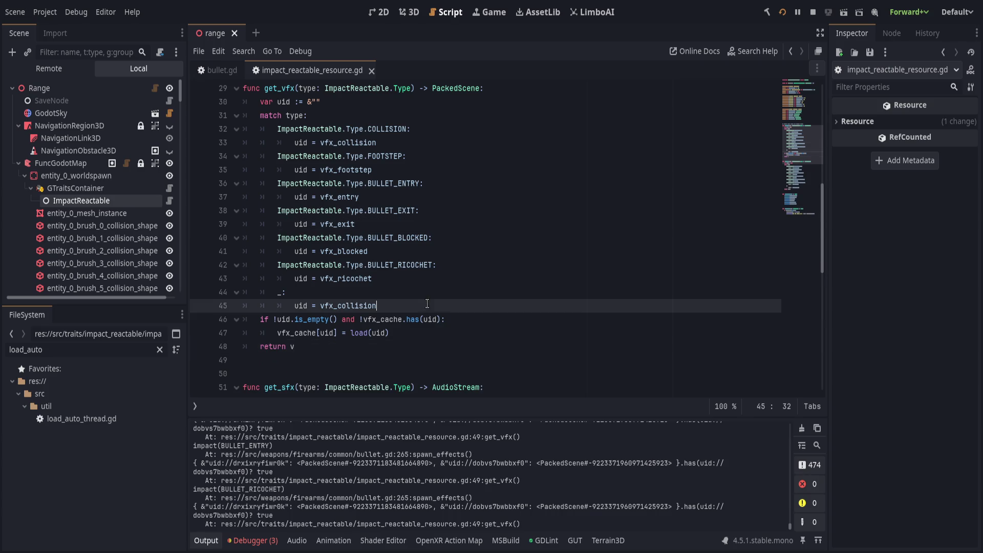
{"action": "key", "text": "Return"}
{"action": "key", "text": "BackSpace"}
{"action": "key", "text": "BackSpace"}
{"action": "type", "text": "# Cache new"}
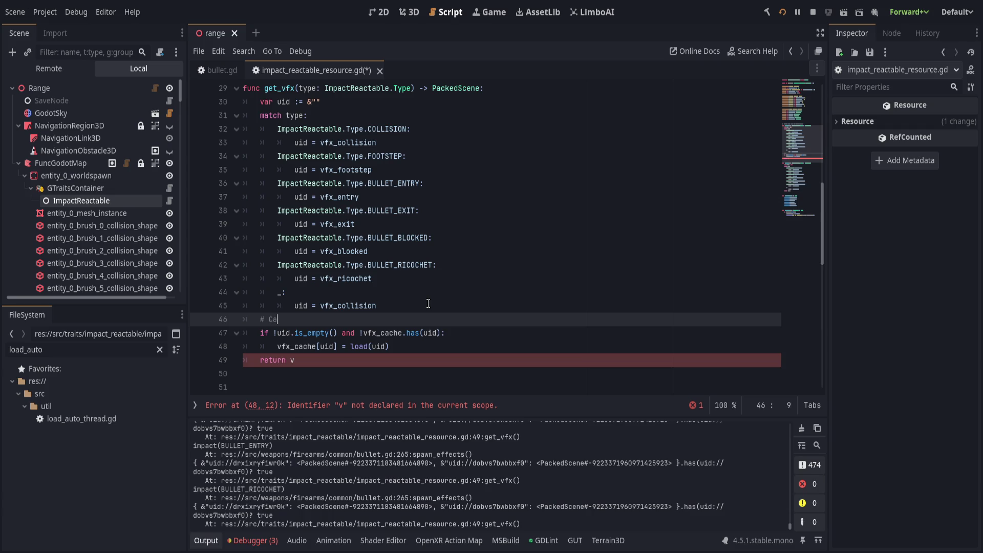
{"action": "key", "text": "ctrl+s"}
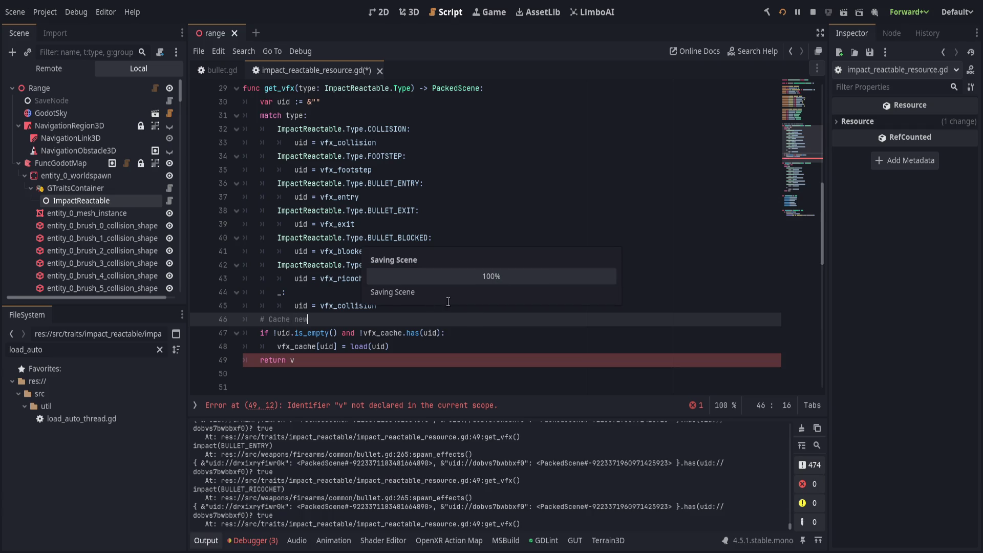
Step: Change the return to 'return vfx_cache[uid]' inside the if block and add a 'return null' fallback
{"action": "left_click", "coordinate": [409, 360]}
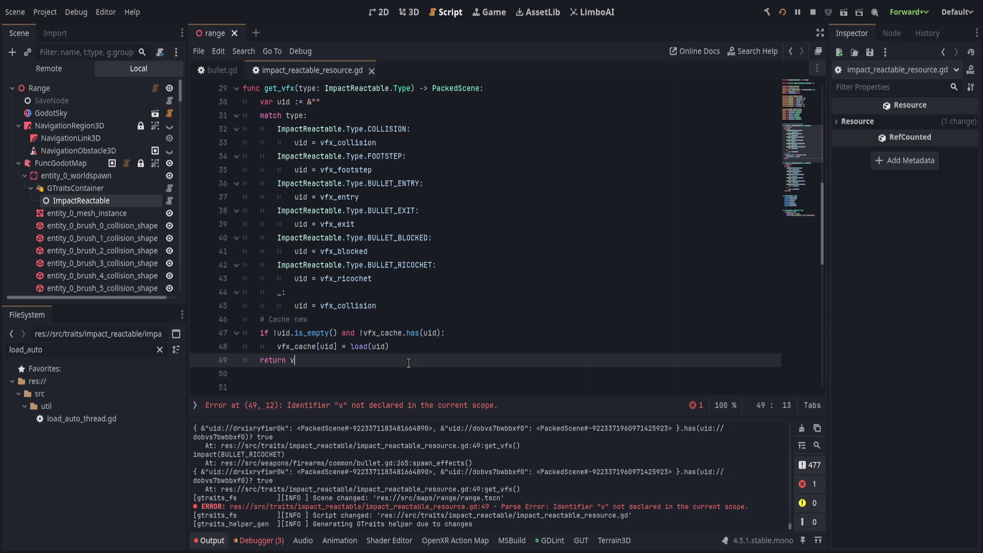
{"action": "type", "text": "fx_c"}
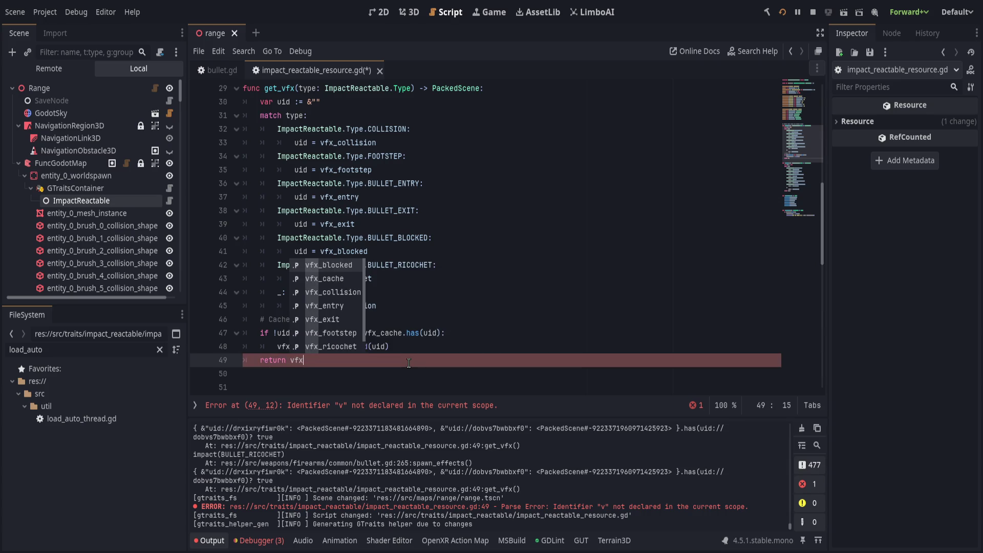
{"action": "key", "text": "Return"}
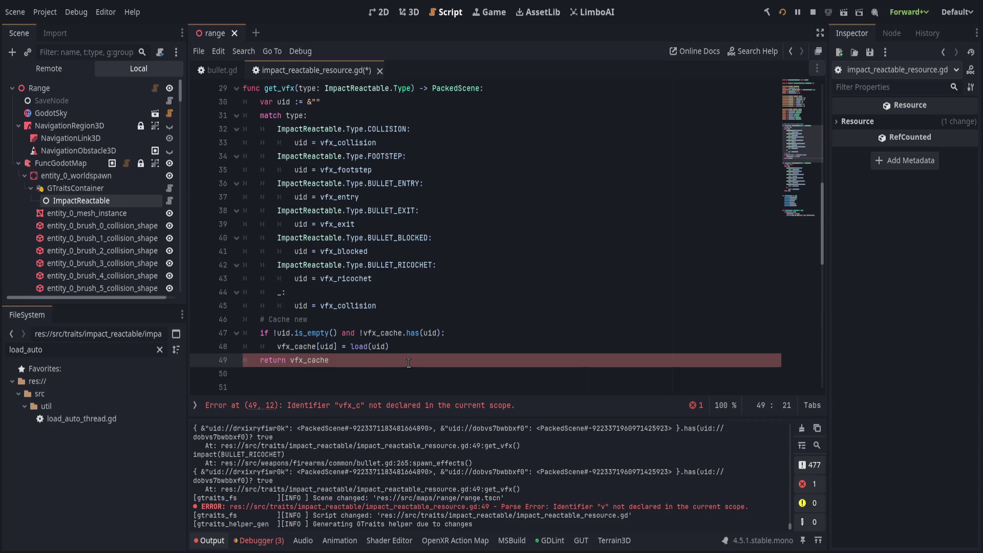
{"action": "type", "text": "[uid"}
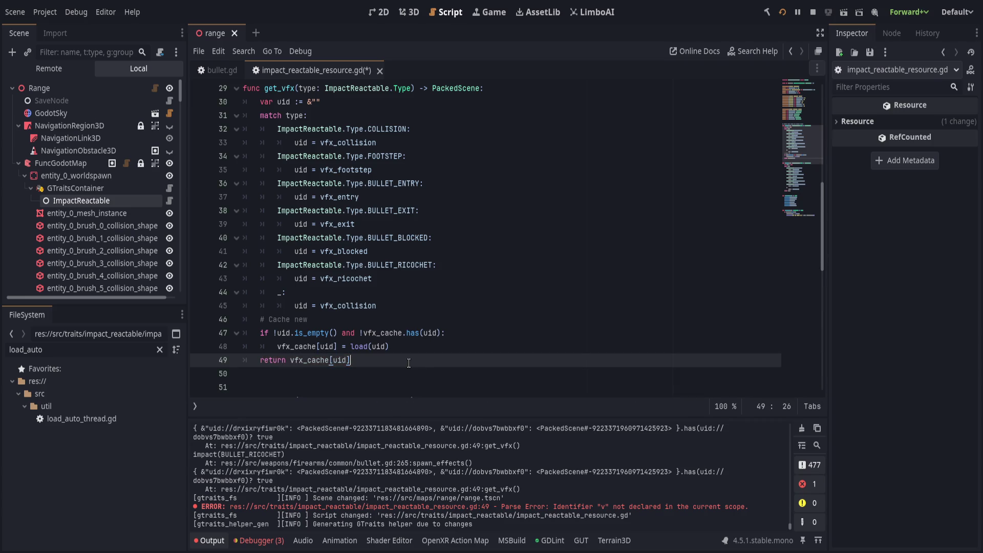
{"action": "key", "text": "Home"}
{"action": "key", "text": "Tab"}
{"action": "key", "text": "End"}
{"action": "key", "text": "Return"}
{"action": "key", "text": "BackSpace"}
{"action": "type", "text": "returnu"}
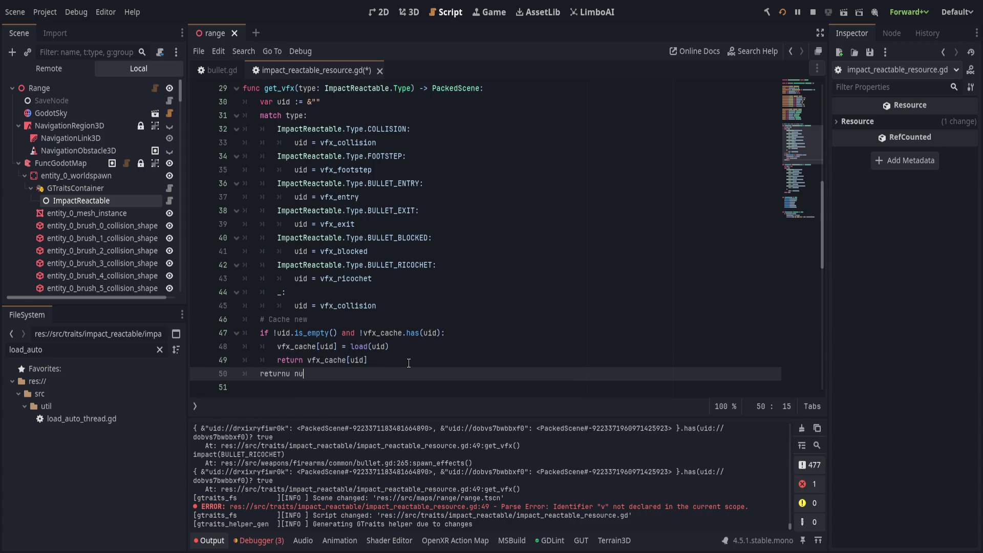
{"action": "key", "text": "ctrl+BackSpace"}
{"action": "type", "text": "return null"}
Step: Split the compound if into an empty-uid check returning null and a separate cache-check if
{"action": "left_click", "coordinate": [339, 333]}
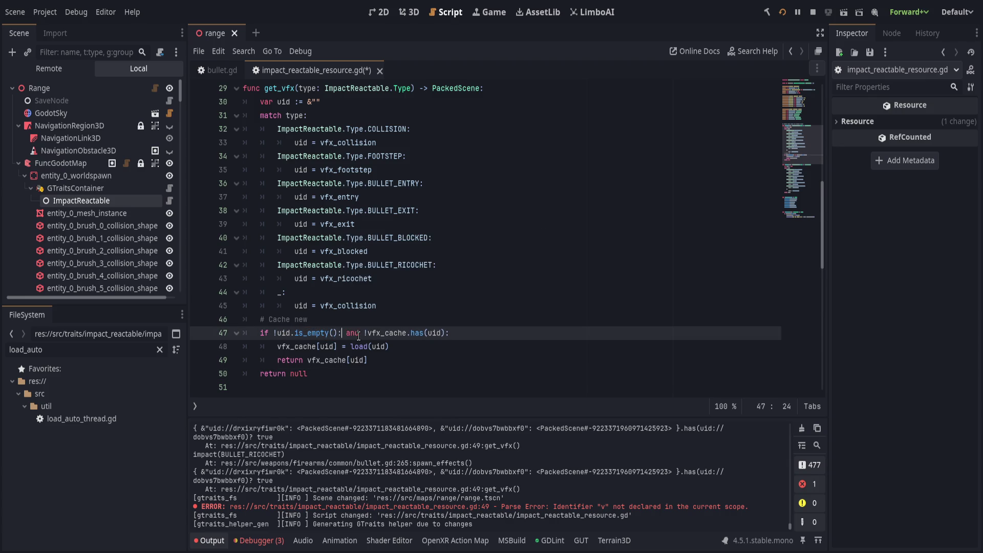
{"action": "type", "text": ":"}
{"action": "key", "text": "Return"}
{"action": "type", "text": "return null"}
{"action": "key", "text": "Return"}
{"action": "key", "text": "BackSpace"}
{"action": "scroll", "coordinate": [403, 343], "scroll_direction": "down", "scroll_amount": 1}
{"action": "key", "text": "Delete"}
{"action": "key", "text": "Delete"}
{"action": "key", "text": "Delete"}
{"action": "type", "text": "if"}
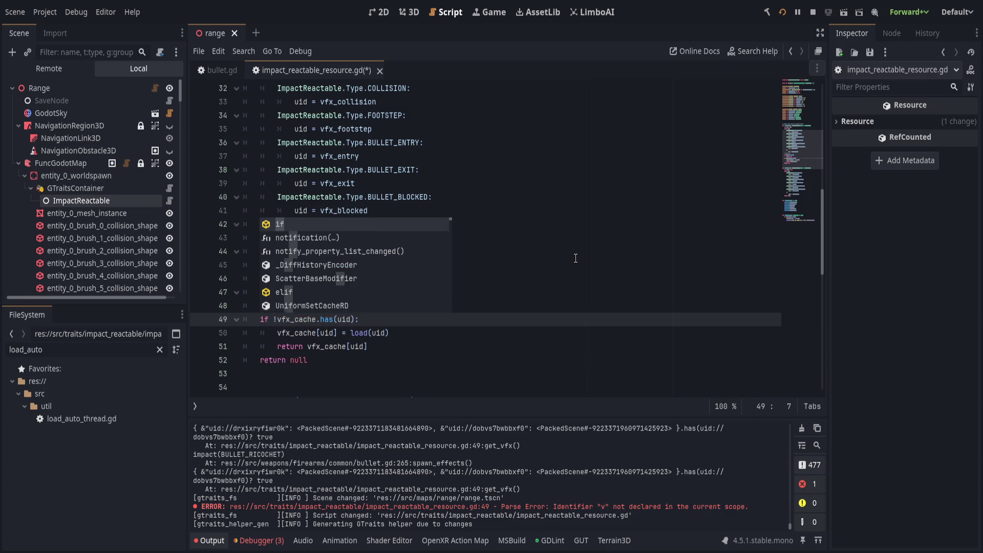
{"action": "key", "text": "Escape"}
Step: Remove the duplicate return null, outdent the final return vfx_cache[uid] to function level, and save
{"action": "key", "text": "Down"}
{"action": "key", "text": "Down"}
{"action": "key", "text": "Down"}
{"action": "key", "text": "ctrl+shift+k"}
{"action": "key", "text": "Up"}
{"action": "key", "text": "shift+Tab"}
{"action": "key", "text": "End"}
{"action": "key", "text": "ctrl+s"}
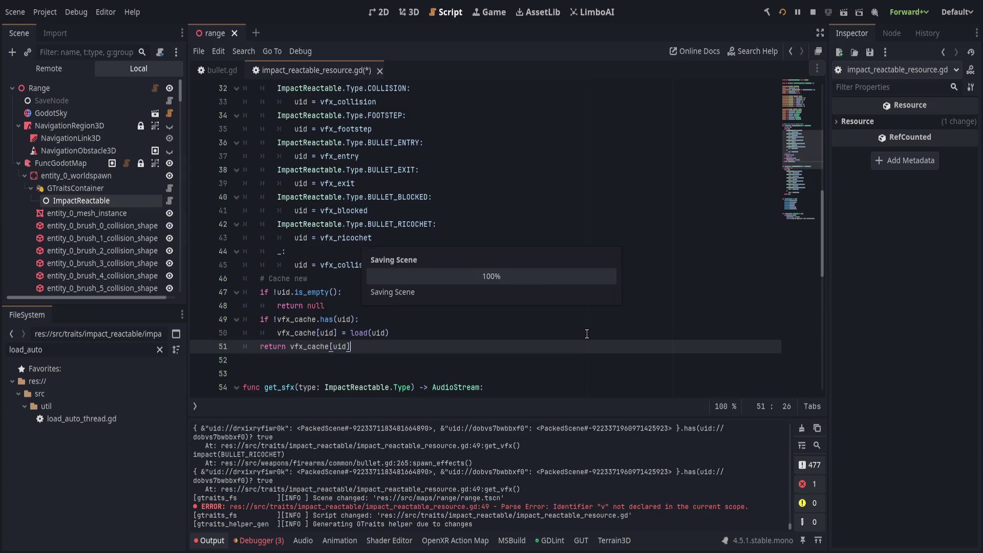
Step: Add blank lines around the empty-uid check and move '# Cache new' above the cache check, then save
{"action": "left_click", "coordinate": [481, 308]}
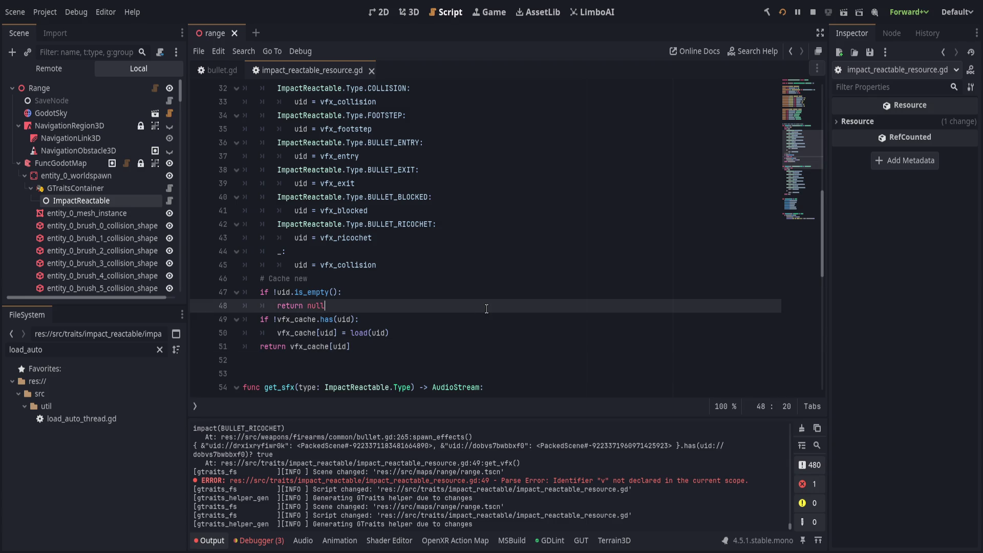
{"action": "key", "text": "Return"}
{"action": "key", "text": "Up"}
{"action": "key", "text": "Up"}
{"action": "key", "text": "Up"}
{"action": "key", "text": "alt+Down"}
{"action": "key", "text": "alt+Down"}
{"action": "key", "text": "alt+Down"}
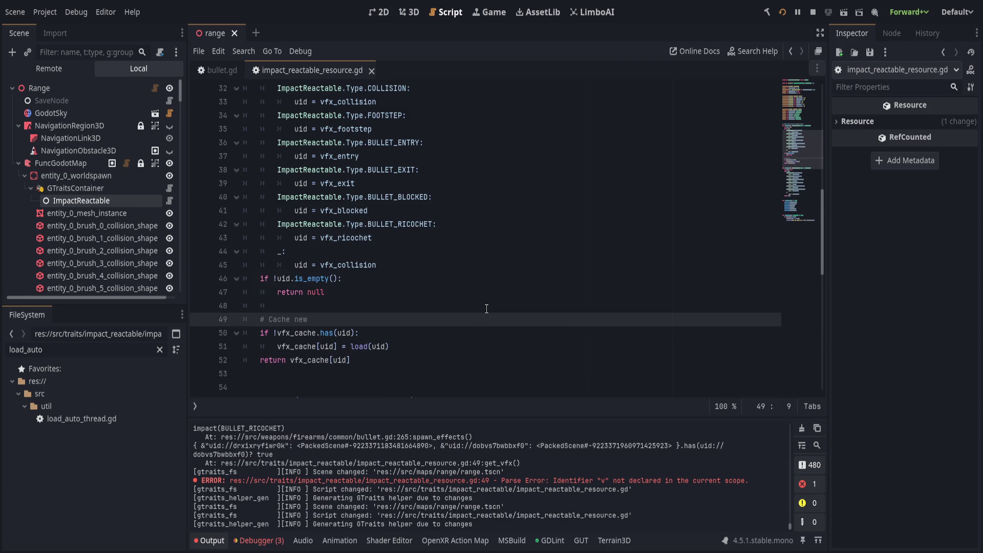
{"action": "key", "text": "Up"}
{"action": "key", "text": "Up"}
{"action": "key", "text": "Up"}
{"action": "key", "text": "Down"}
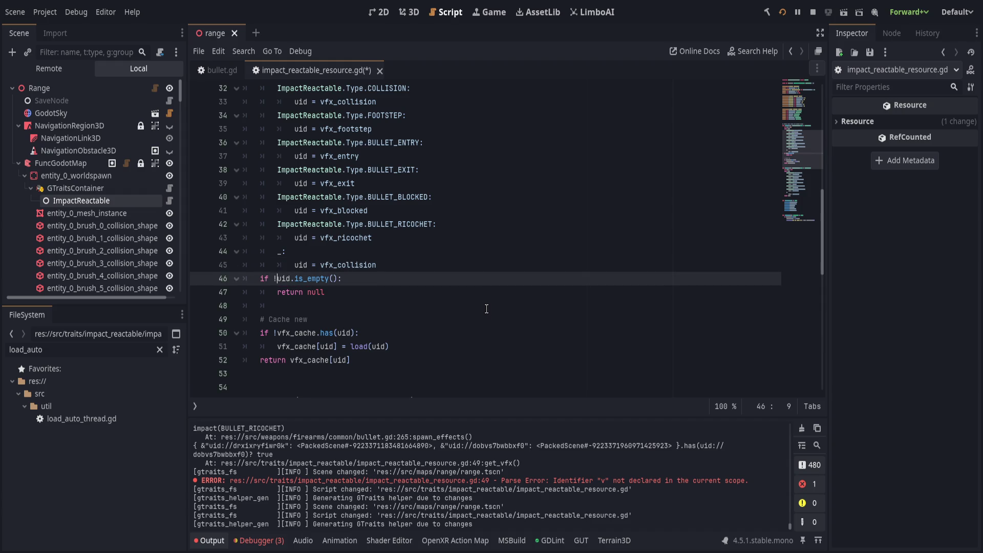
{"action": "key", "text": "Home"}
{"action": "key", "text": "Return"}
{"action": "key", "text": "ctrl+s"}
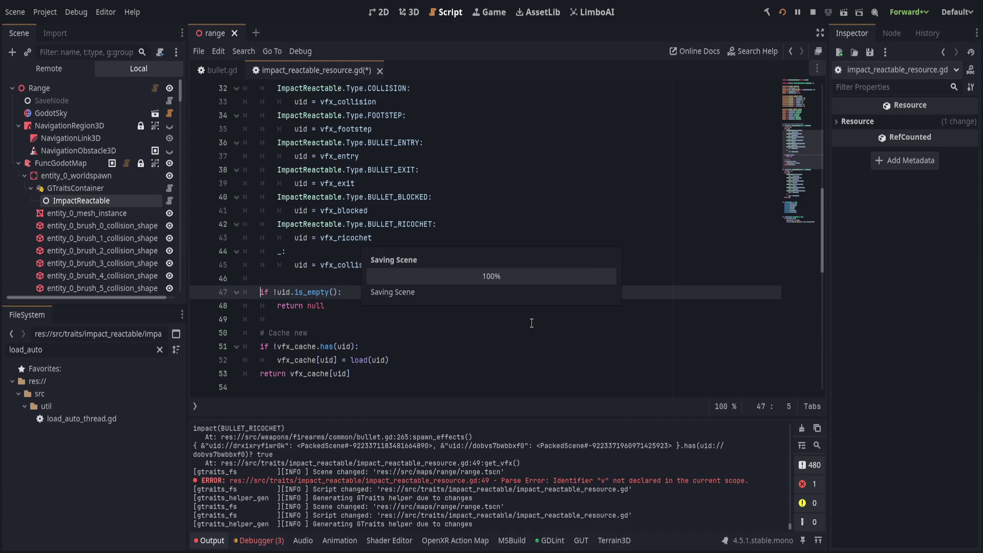
Step: Add a blank line above the final return vfx_cache[uid] and save
{"action": "left_click", "coordinate": [478, 374]}
{"action": "left_click", "coordinate": [492, 362]}
{"action": "key", "text": "Return"}
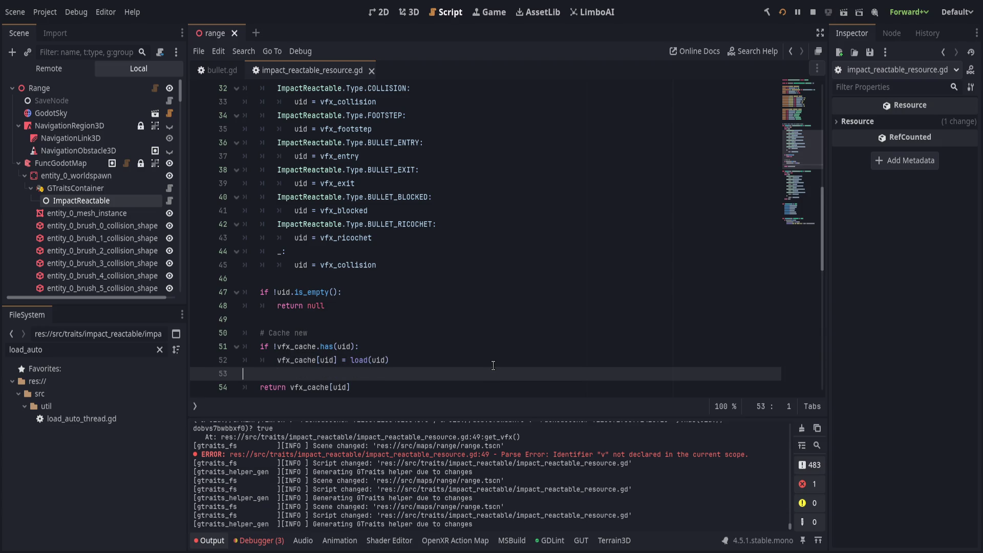
{"action": "key", "text": "ctrl+s"}
{"action": "scroll", "coordinate": [509, 348], "scroll_direction": "down", "scroll_amount": 1}
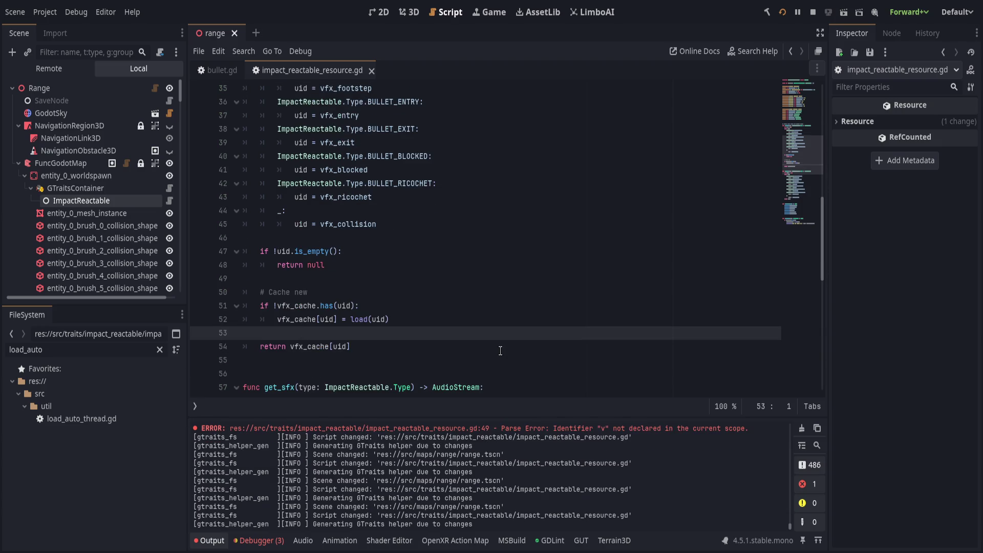
{"action": "left_click", "coordinate": [509, 348]}
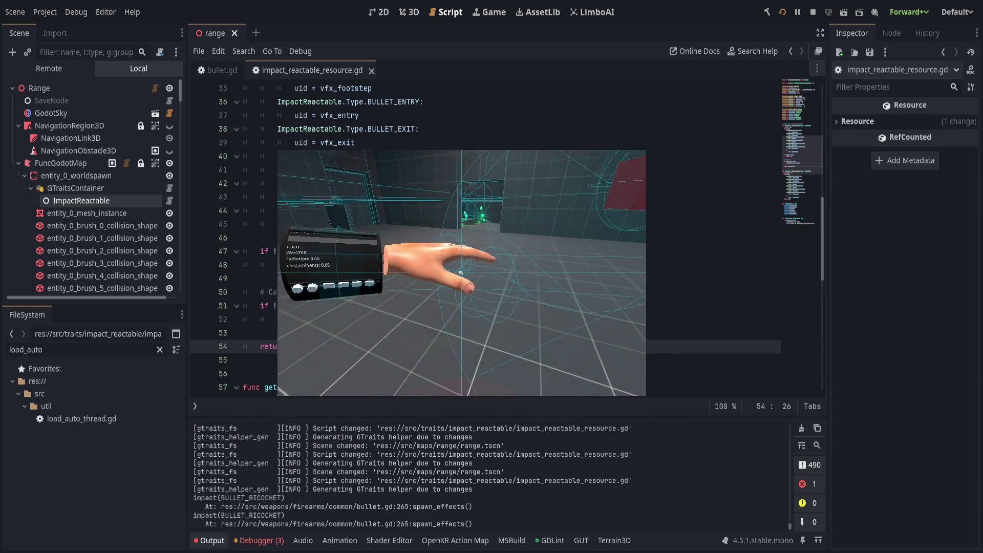
Step: Fire at the floor in the running game and set a breakpoint on get_vfx's final return line
{"action": "left_click", "coordinate": [460, 274]}
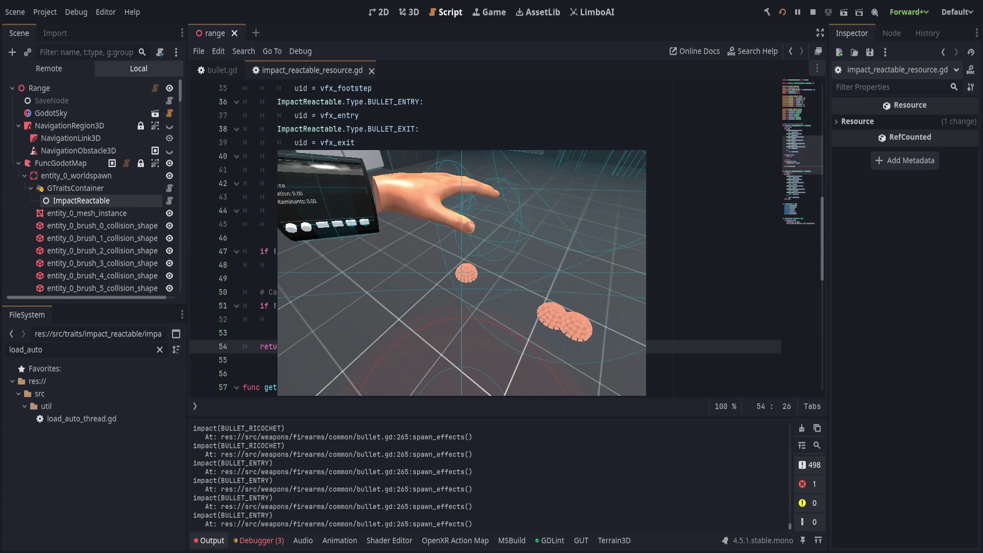
{"action": "left_click", "coordinate": [461, 273]}
{"action": "left_click", "coordinate": [461, 273]}
{"action": "key", "text": "F8"}
{"action": "left_click", "coordinate": [460, 278]}
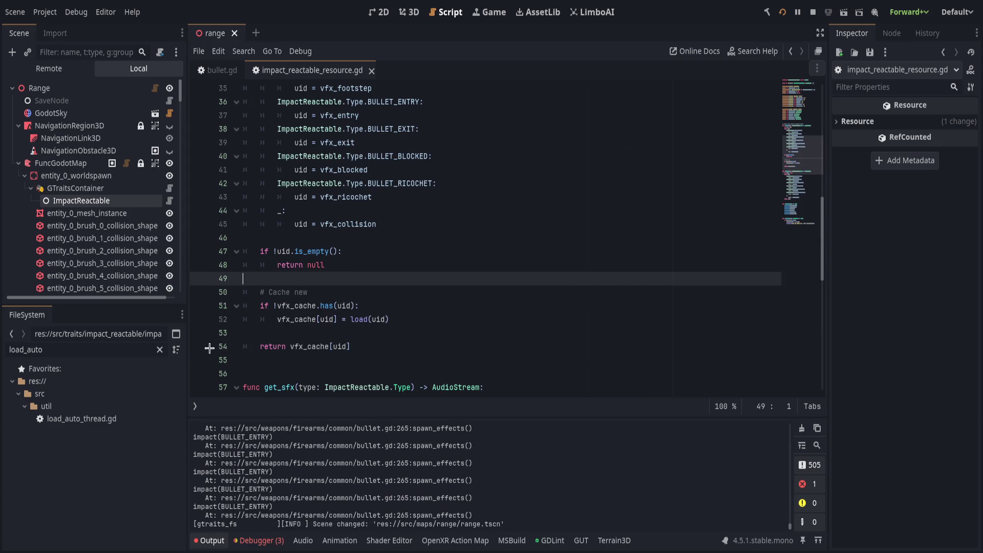
{"action": "left_click", "coordinate": [199, 347]}
{"action": "key", "text": "F5"}
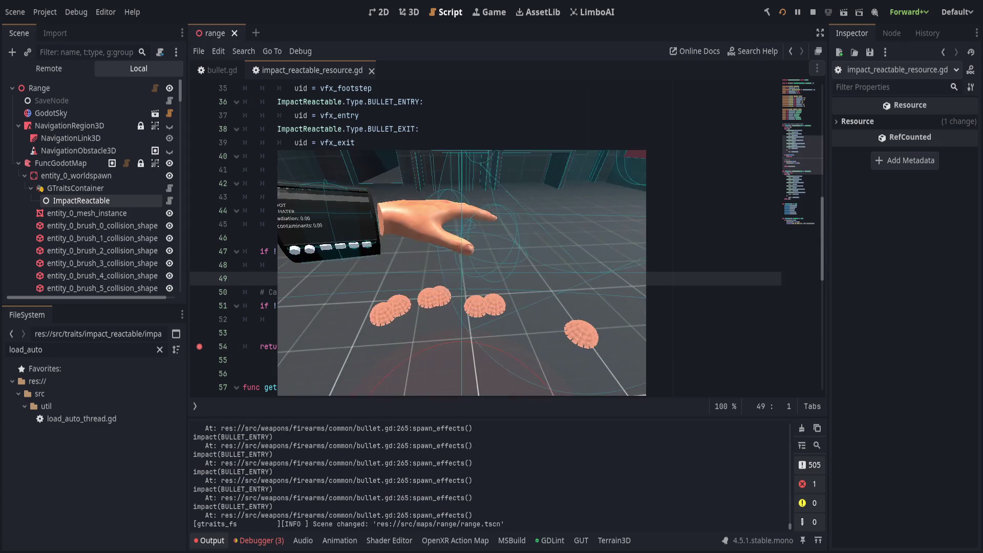
{"action": "left_click", "coordinate": [461, 272]}
{"action": "key", "text": "F8"}
Step: Set breakpoints on the empty-uid check and return null line, then remove those on lines 47 and 48
{"action": "left_click", "coordinate": [200, 252]}
{"action": "left_click", "coordinate": [200, 264]}
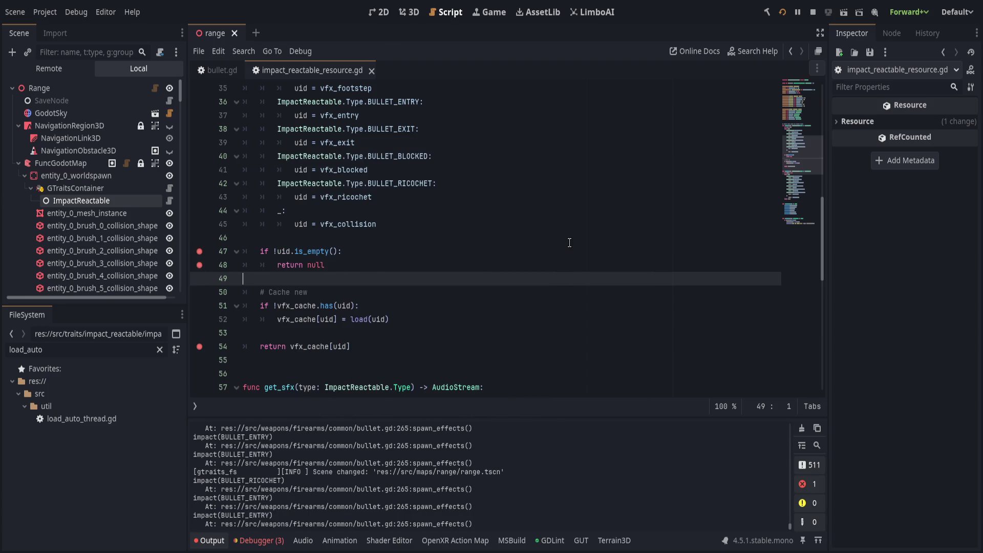
{"action": "left_click", "coordinate": [277, 225]}
{"action": "left_click", "coordinate": [199, 224]}
{"action": "left_click", "coordinate": [199, 237]}
{"action": "left_click", "coordinate": [407, 219]}
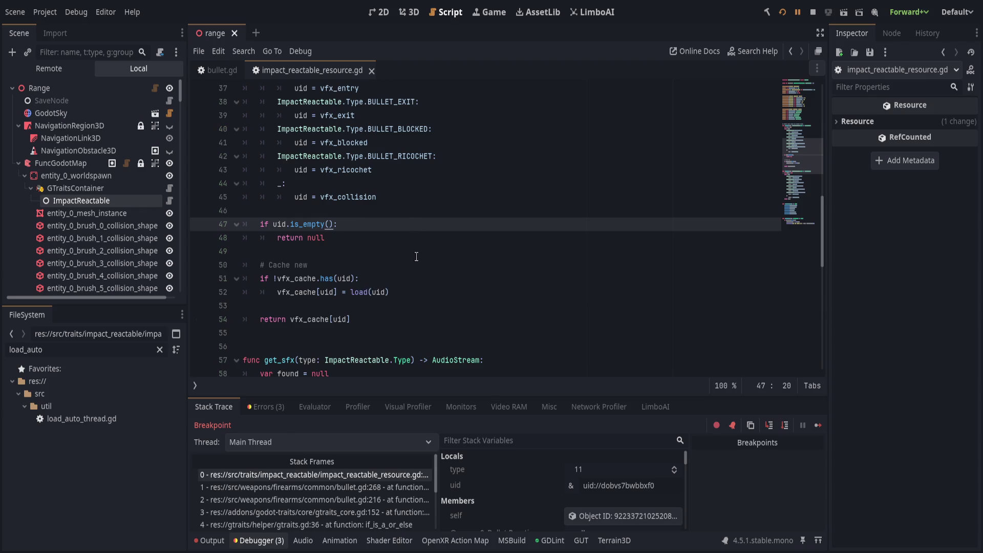
Step: Continue past the breakpoint with F12, shoot the far wall, and return to the script editor
{"action": "key", "text": "F12"}
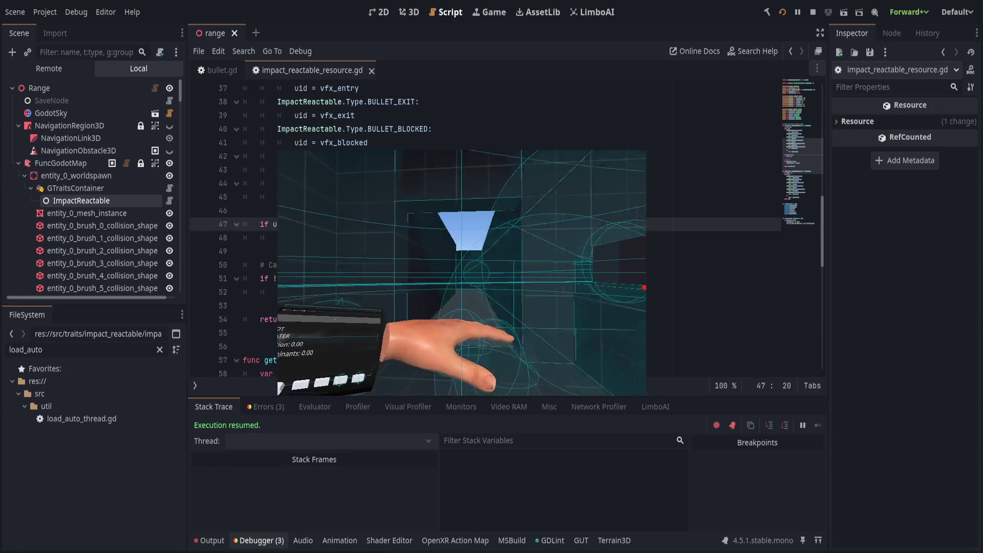
{"action": "left_click", "coordinate": [464, 273]}
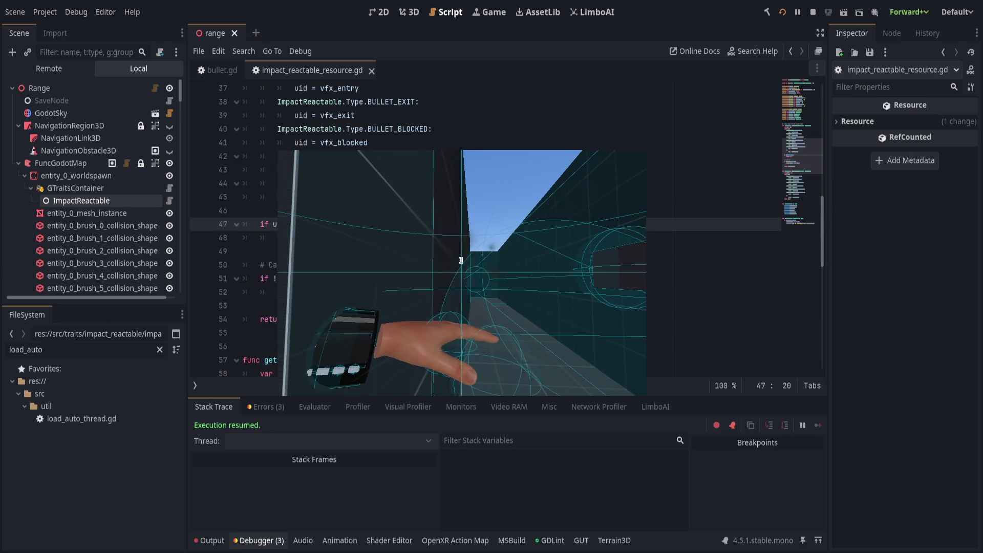
{"action": "left_click", "coordinate": [546, 247]}
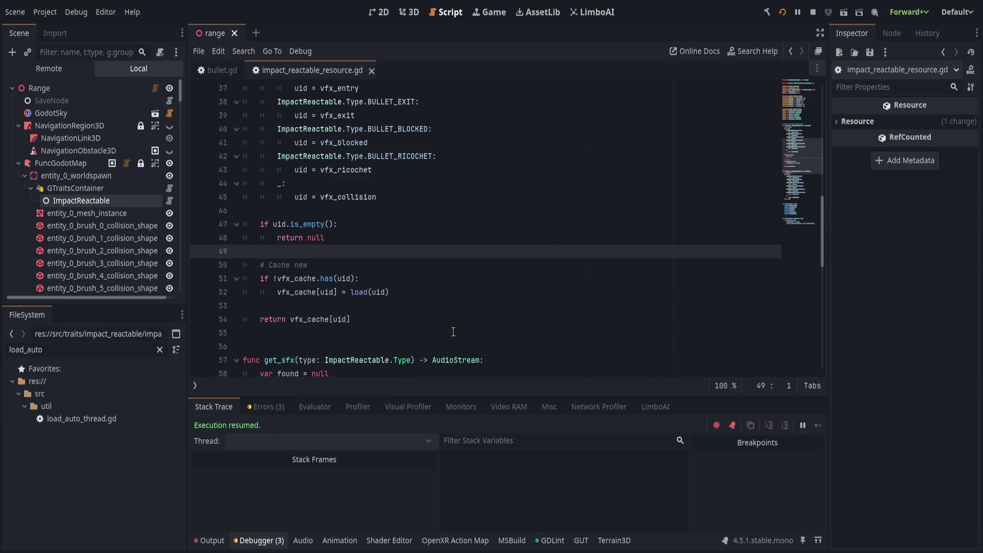
Step: Return to bullet.gd and review the Hitbox collider check, apply-force comment and _try_impact call
{"action": "key", "text": "alt+Left"}
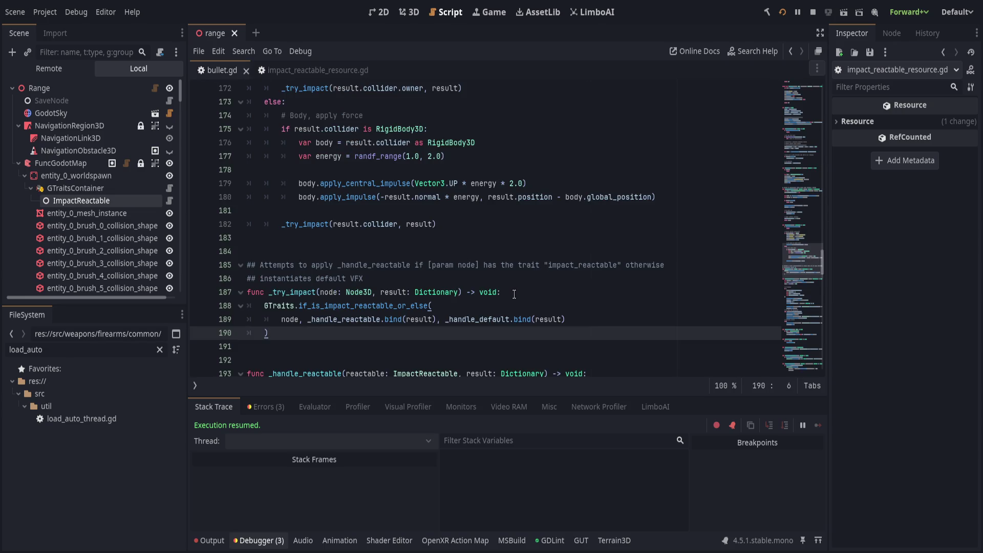
{"action": "scroll", "coordinate": [514, 294], "scroll_direction": "up", "scroll_amount": 7}
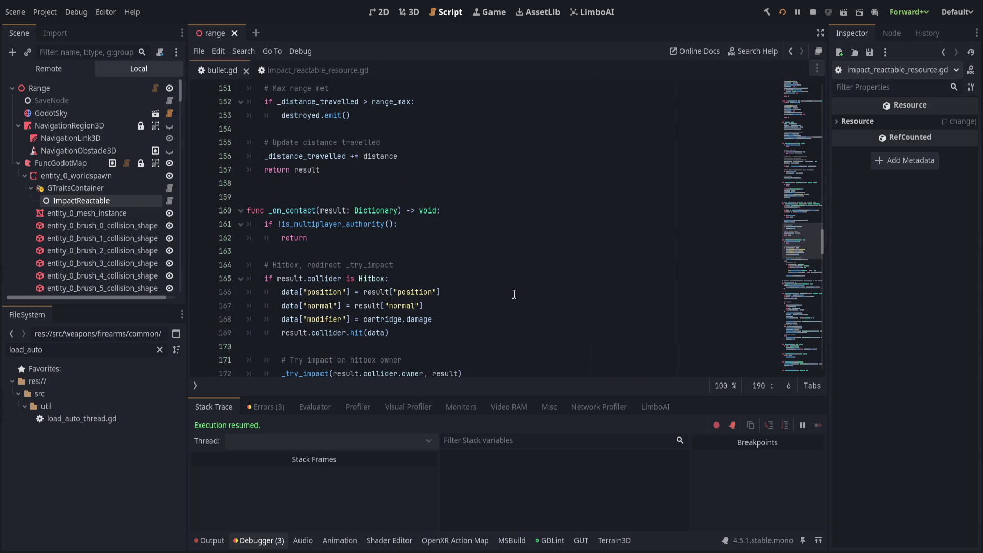
{"action": "scroll", "coordinate": [513, 293], "scroll_direction": "up", "scroll_amount": 7}
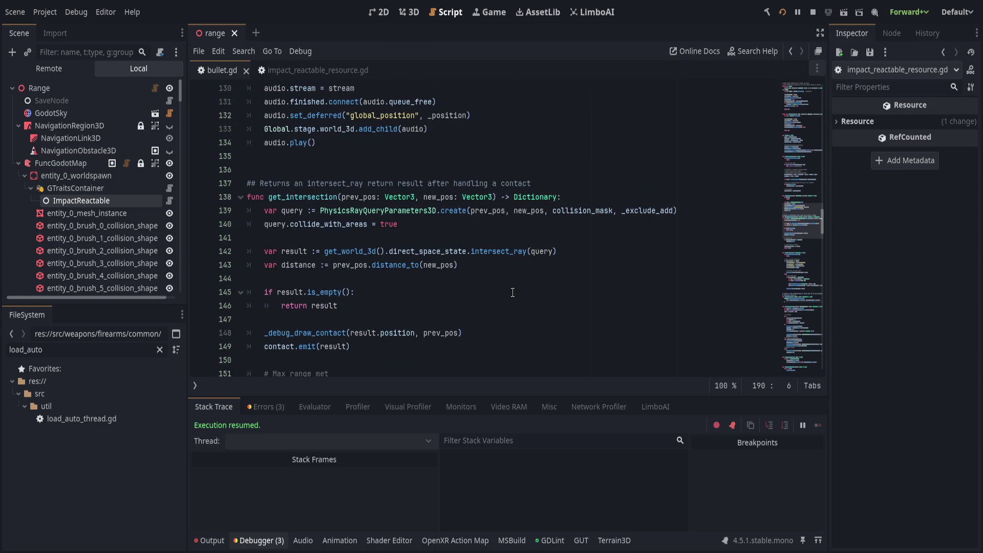
{"action": "scroll", "coordinate": [516, 291], "scroll_direction": "down", "scroll_amount": 4}
{"action": "scroll", "coordinate": [518, 291], "scroll_direction": "down", "scroll_amount": 3}
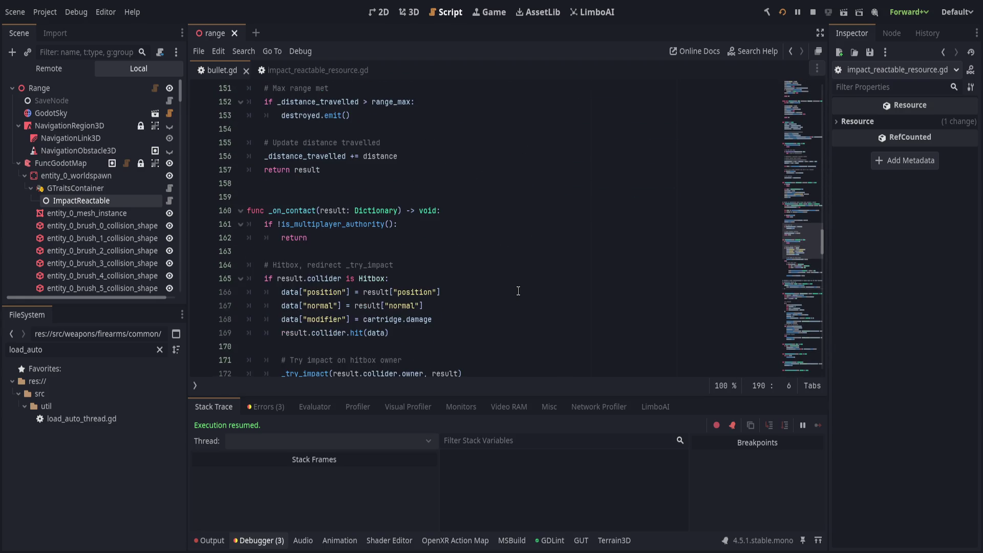
{"action": "left_click", "coordinate": [479, 278]}
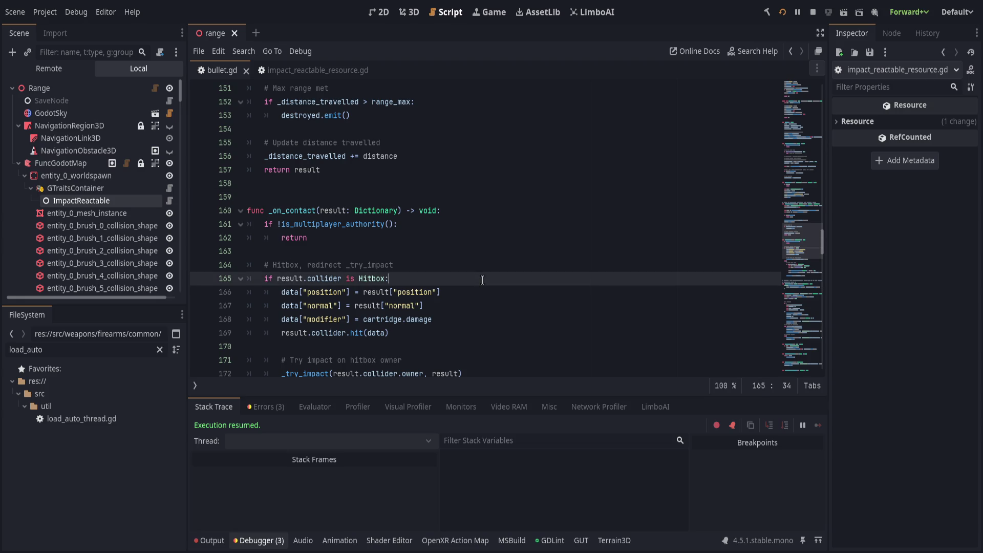
{"action": "scroll", "coordinate": [482, 280], "scroll_direction": "down", "scroll_amount": 3}
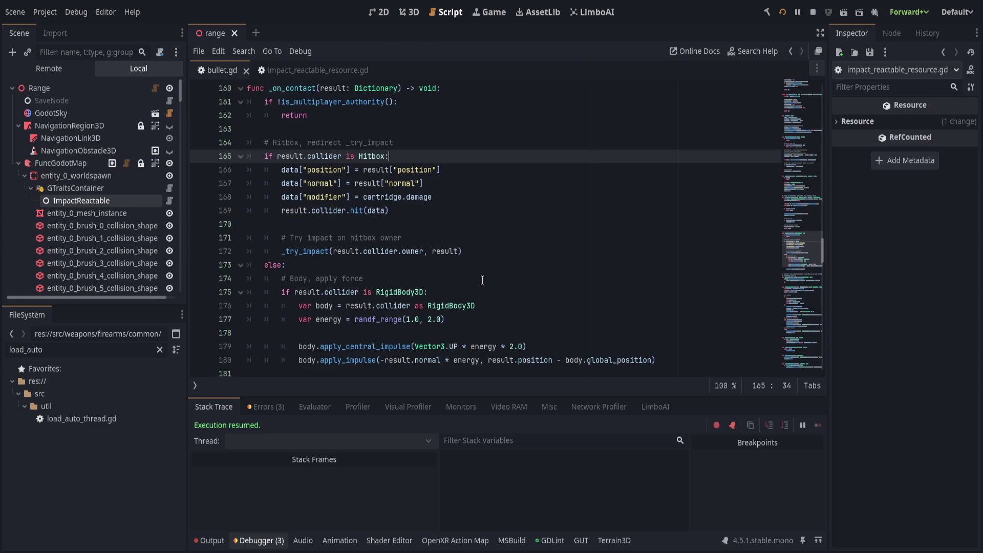
{"action": "left_click", "coordinate": [482, 280]}
{"action": "scroll", "coordinate": [482, 280], "scroll_direction": "down", "scroll_amount": 2}
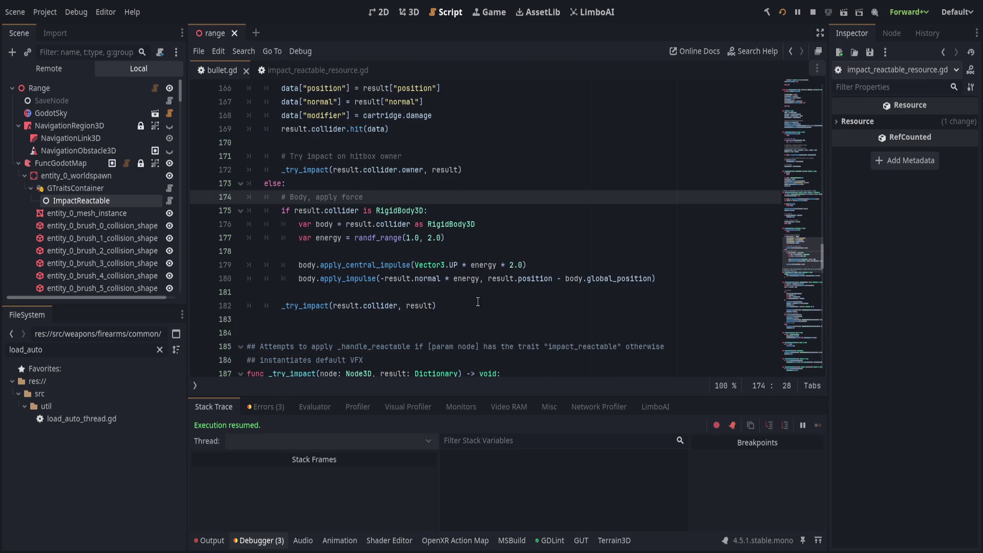
{"action": "left_click", "coordinate": [477, 302]}
Step: Review the ricochet handling: the ricochet effects call and the ricochet.emit line
{"action": "scroll", "coordinate": [478, 302], "scroll_direction": "down", "scroll_amount": 5}
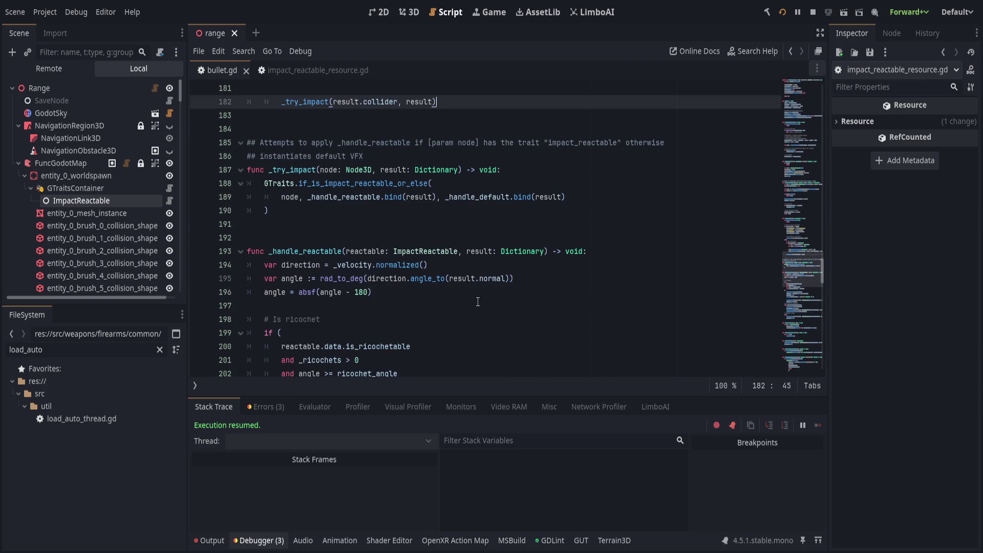
{"action": "scroll", "coordinate": [477, 302], "scroll_direction": "down", "scroll_amount": 5}
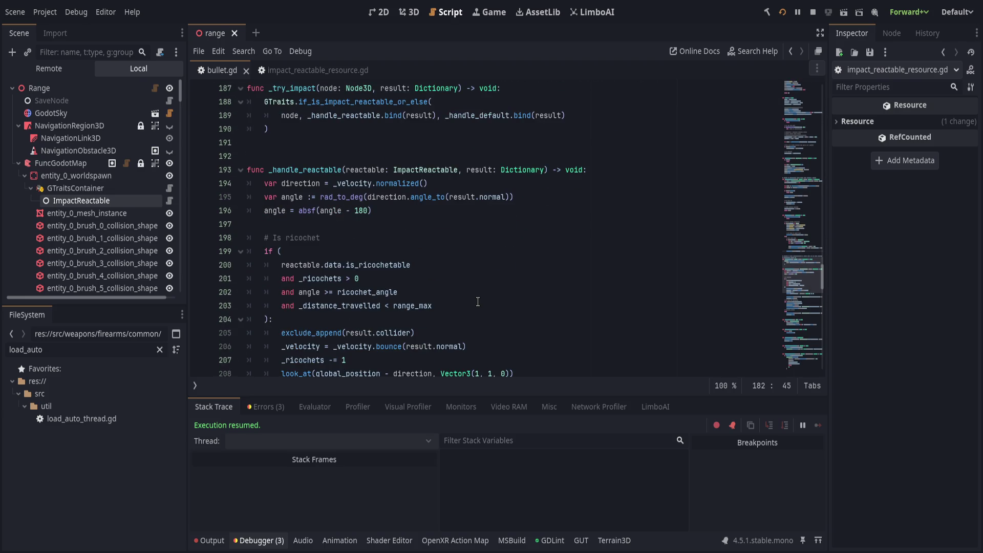
{"action": "scroll", "coordinate": [477, 302], "scroll_direction": "up", "scroll_amount": 1}
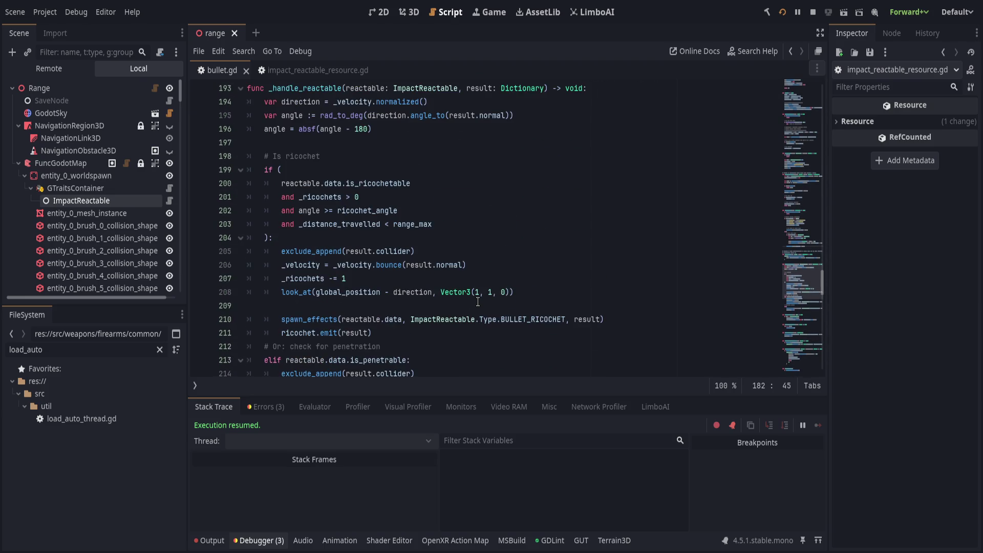
{"action": "scroll", "coordinate": [477, 302], "scroll_direction": "up", "scroll_amount": 1}
{"action": "scroll", "coordinate": [478, 302], "scroll_direction": "down", "scroll_amount": 2}
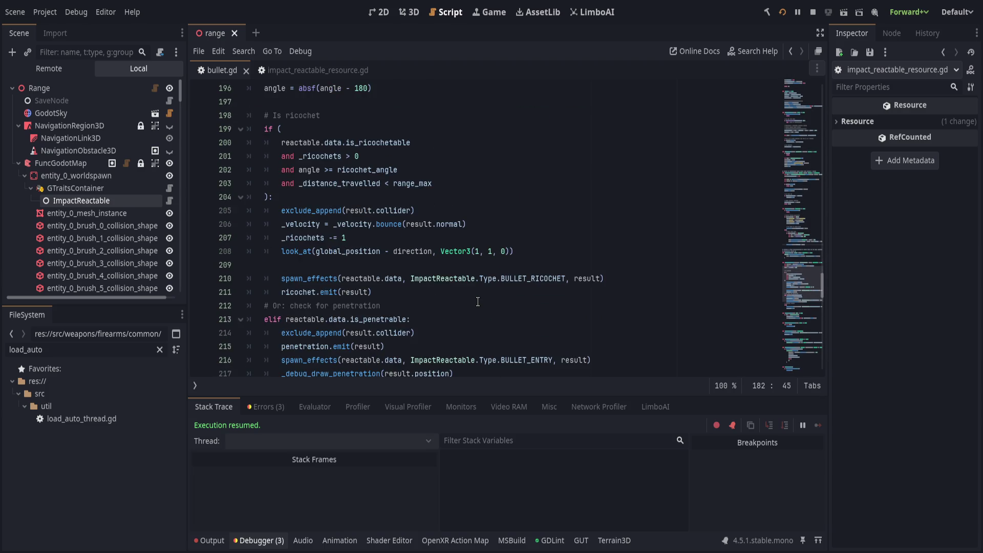
{"action": "scroll", "coordinate": [478, 302], "scroll_direction": "down", "scroll_amount": 2}
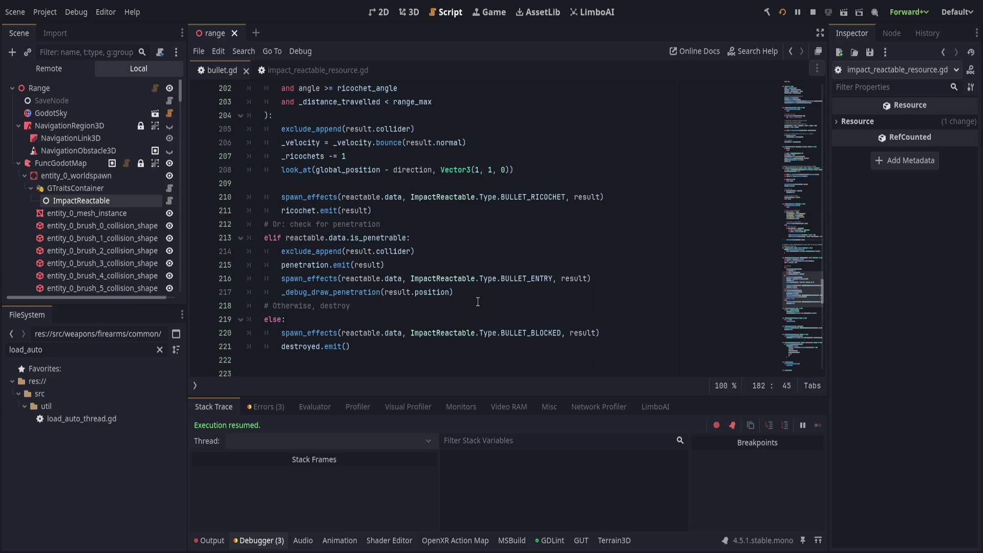
{"action": "scroll", "coordinate": [477, 302], "scroll_direction": "up", "scroll_amount": 2}
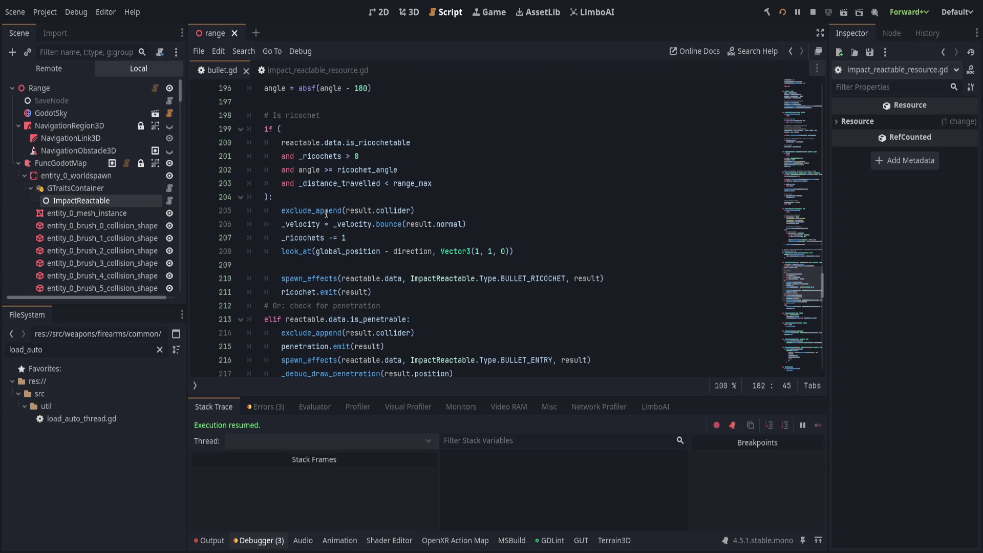
{"action": "left_click", "coordinate": [364, 280]}
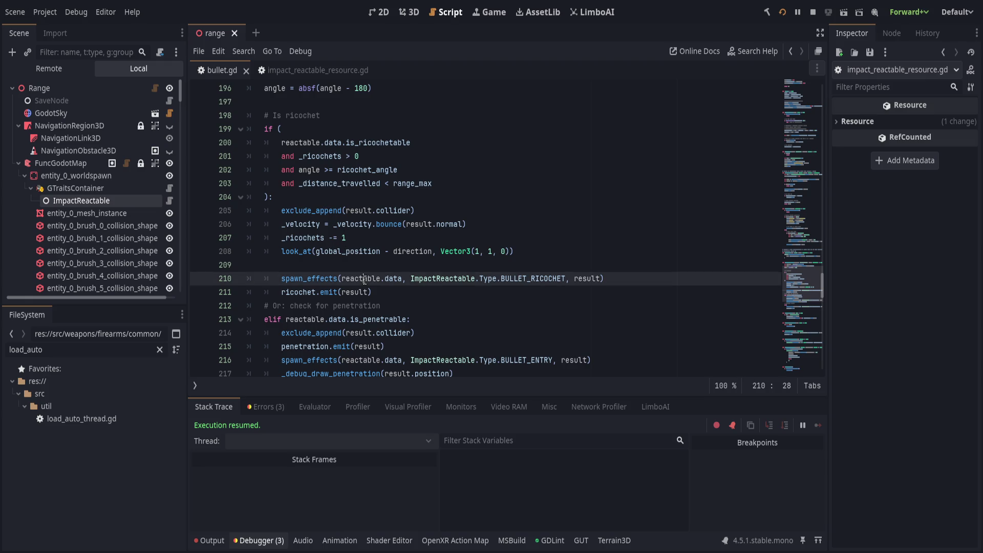
{"action": "left_click", "coordinate": [432, 298]}
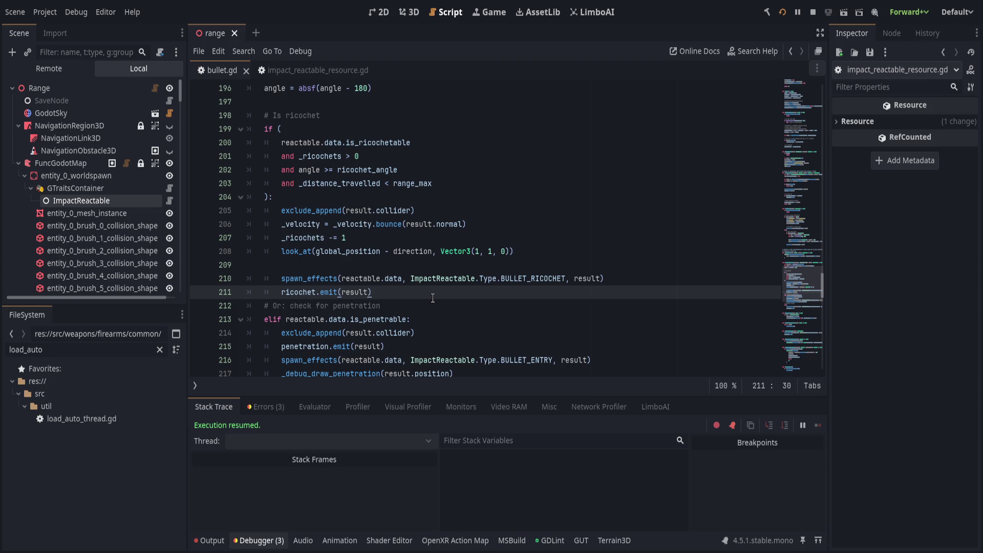
{"action": "scroll", "coordinate": [433, 298], "scroll_direction": "down", "scroll_amount": 2}
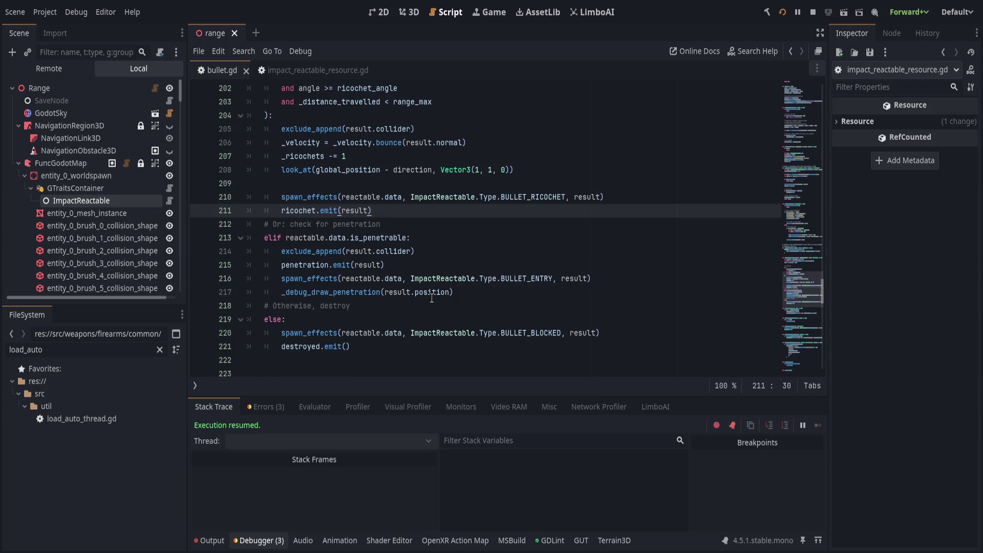
Step: Review the penetration branch and BULLET_ENTRY effects, then set a breakpoint on line 221, destroyed.emit()
{"action": "left_click", "coordinate": [447, 252]}
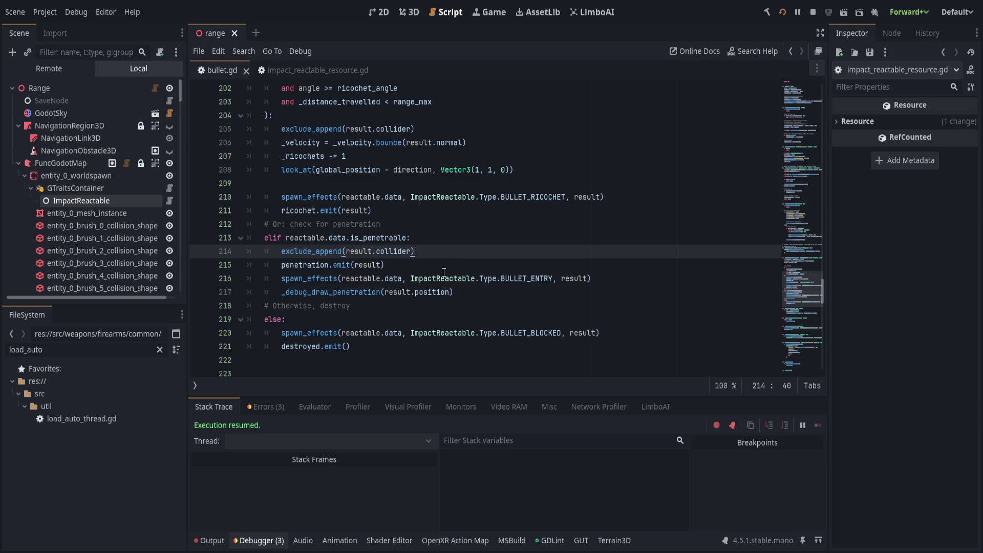
{"action": "left_click", "coordinate": [443, 278]}
{"action": "left_click", "coordinate": [445, 264]}
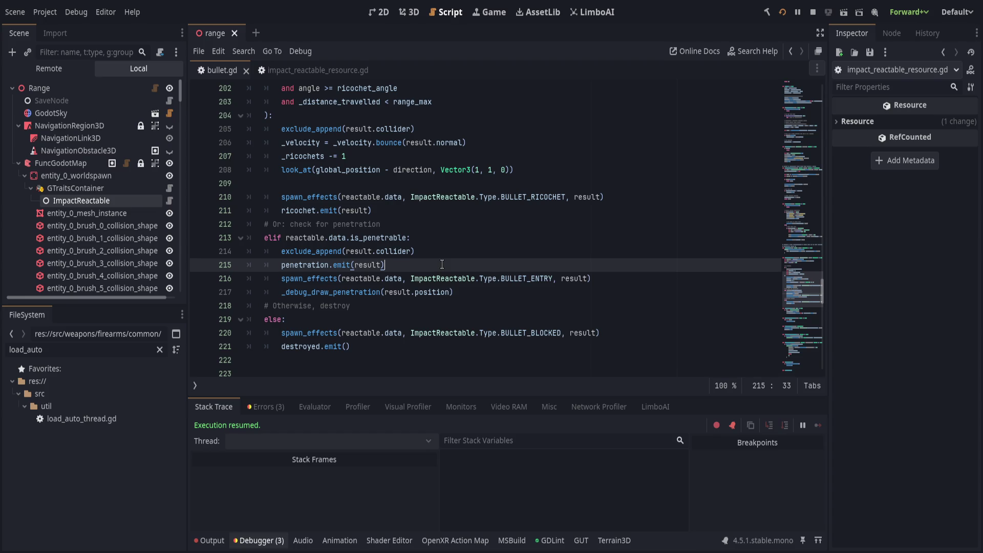
{"action": "left_click", "coordinate": [444, 278]}
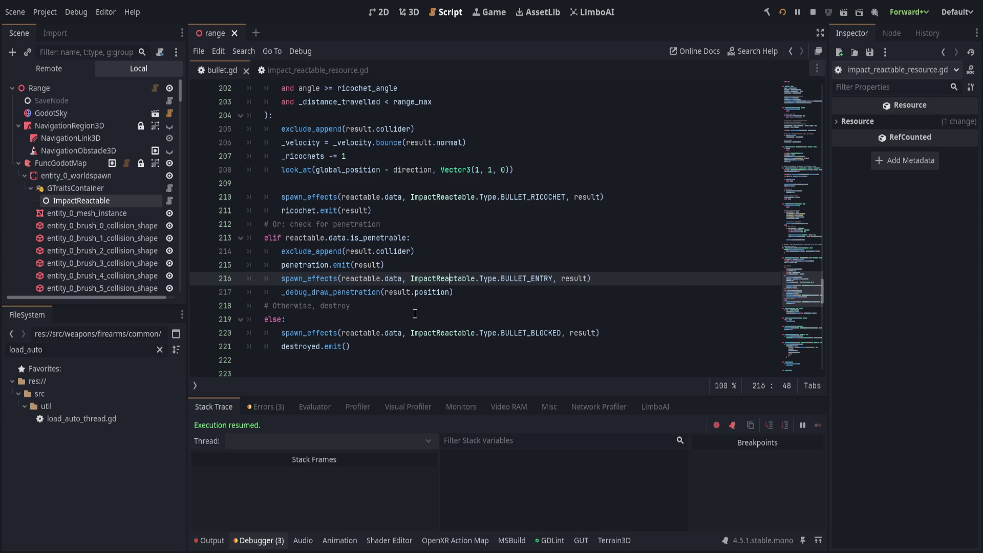
{"action": "left_click", "coordinate": [458, 347]}
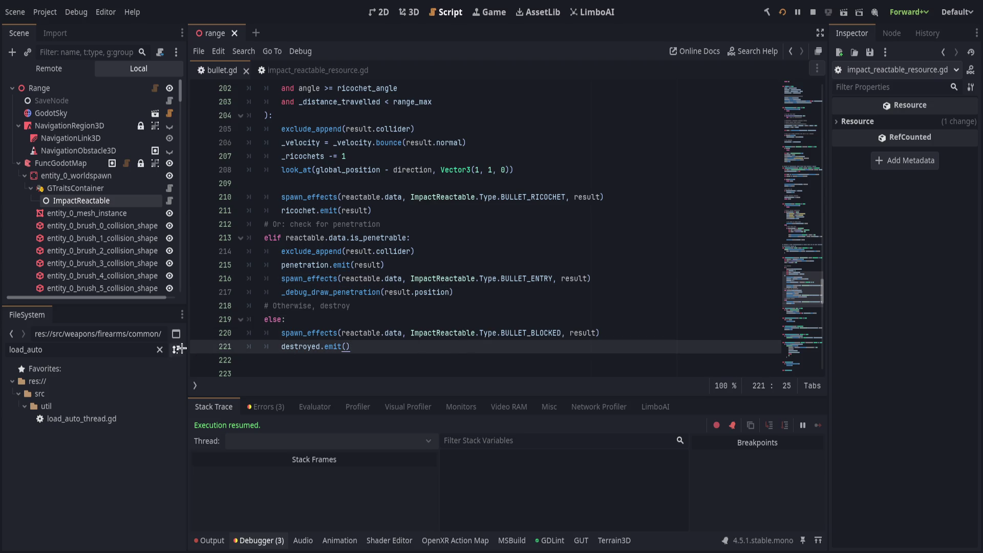
{"action": "left_click", "coordinate": [199, 348], "text": "shift"}
{"action": "left_click", "coordinate": [199, 347]}
{"action": "left_click", "coordinate": [440, 348]}
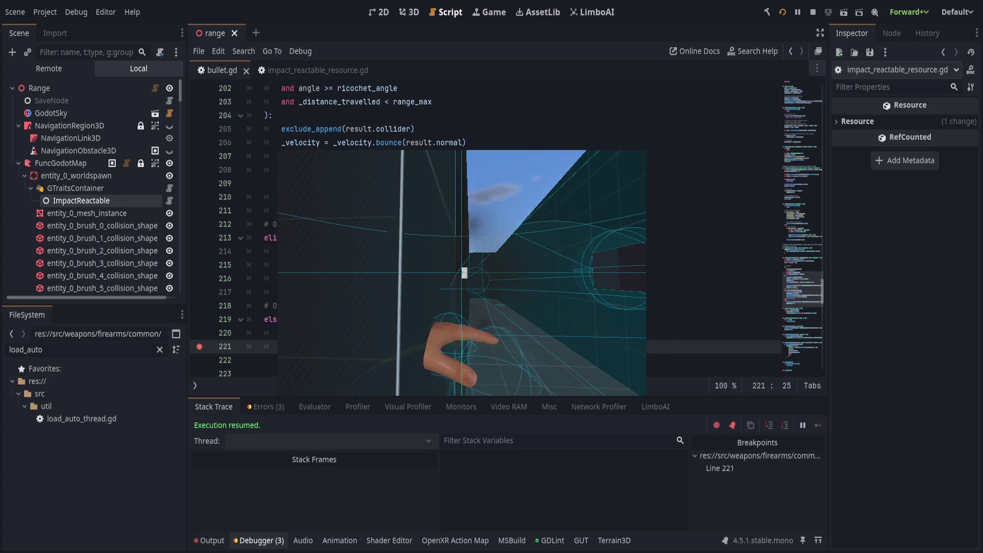
{"action": "key", "text": "Escape"}
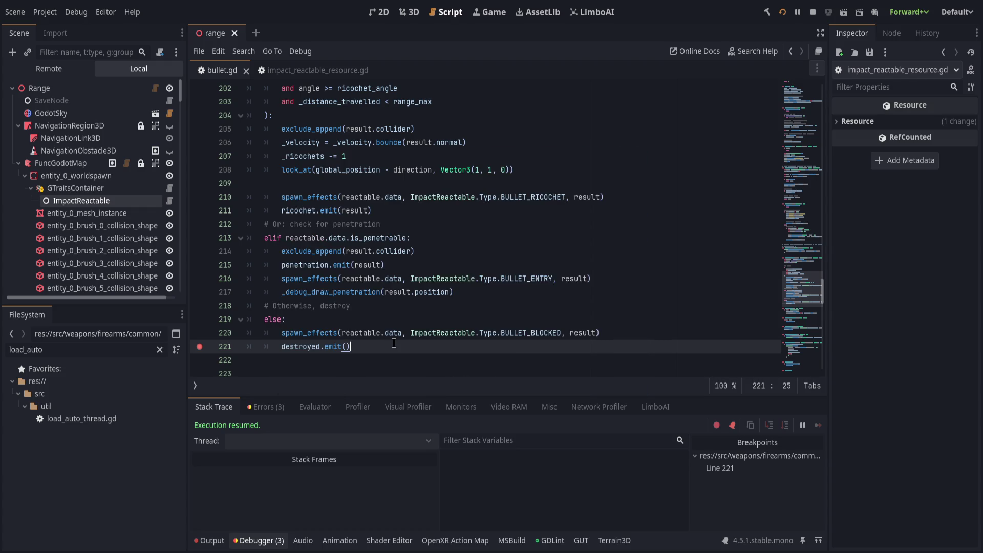
{"action": "scroll", "coordinate": [393, 343], "scroll_direction": "up", "scroll_amount": 1}
{"action": "scroll", "coordinate": [386, 338], "scroll_direction": "up", "scroll_amount": 1}
{"action": "scroll", "coordinate": [386, 336], "scroll_direction": "down", "scroll_amount": 3}
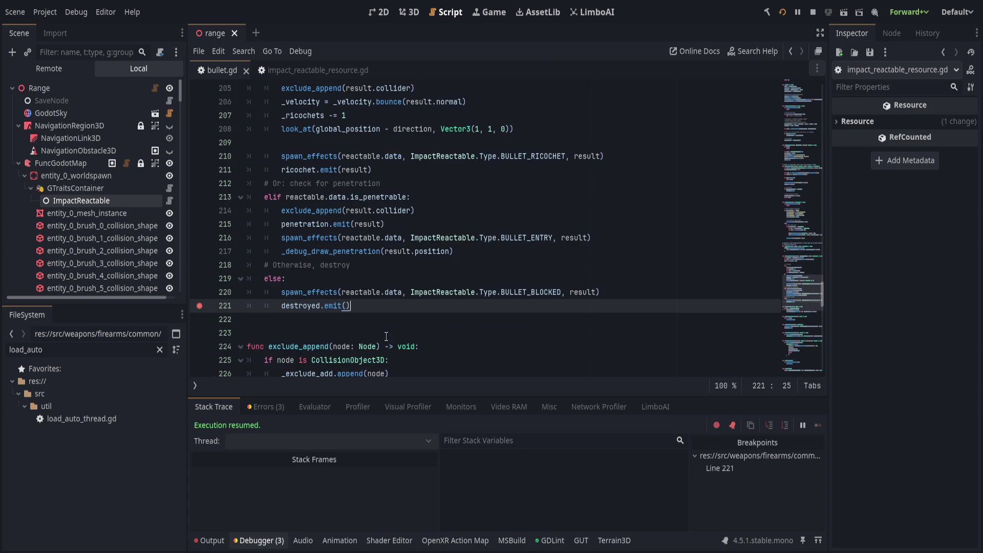
{"action": "left_click", "coordinate": [202, 311]}
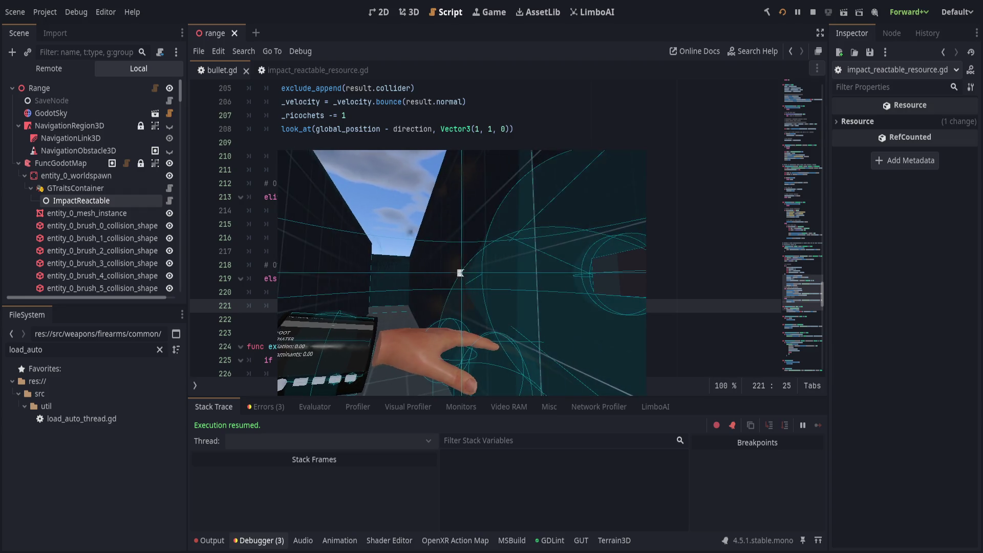
{"action": "left_click", "coordinate": [460, 273]}
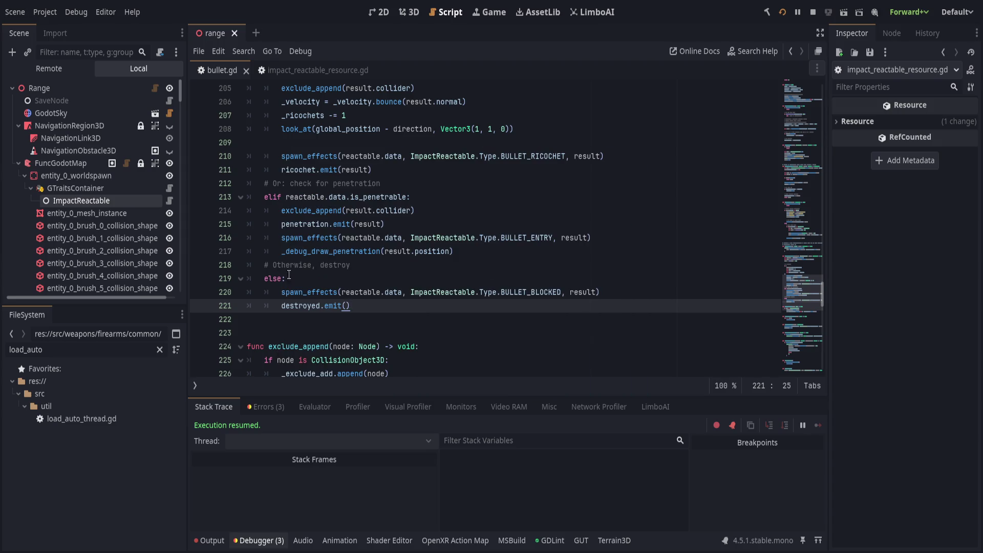
Step: Set the ImpactReactable's Ricochet Max Angle in dirt.tres to 10 degrees and save
{"action": "left_click", "coordinate": [81, 200]}
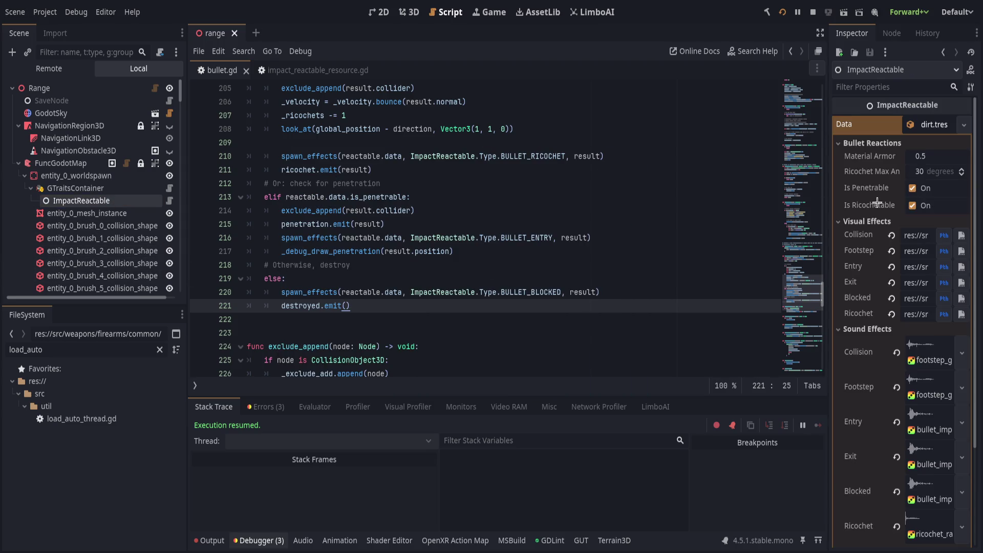
{"action": "left_click", "coordinate": [929, 171]}
{"action": "type", "text": "10"}
{"action": "key", "text": "Return"}
{"action": "key", "text": "ctrl+s"}
Step: Fire several shots at the wall to test ricochets, then stop the game and show the Output log
{"action": "key", "text": "alt+Tab"}
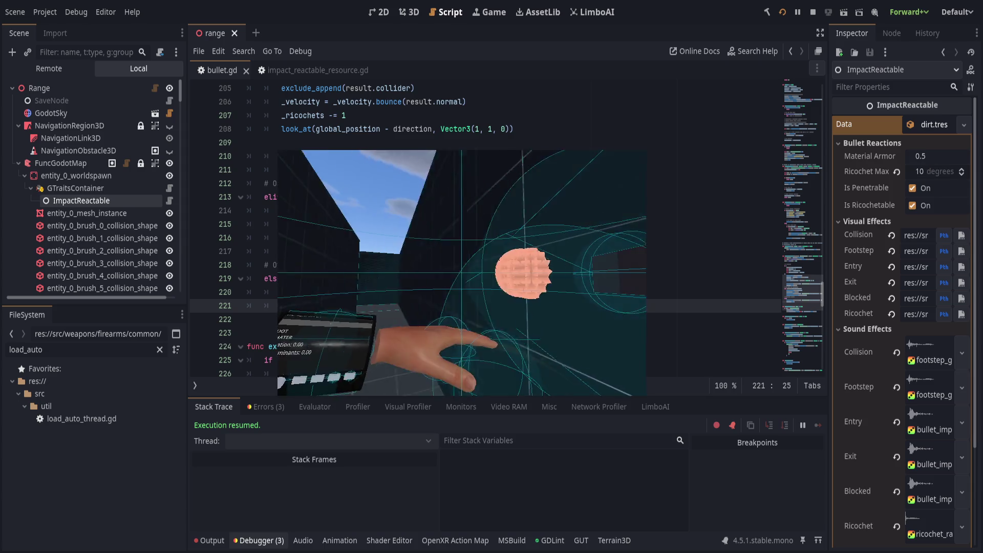
{"action": "left_click", "coordinate": [461, 271]}
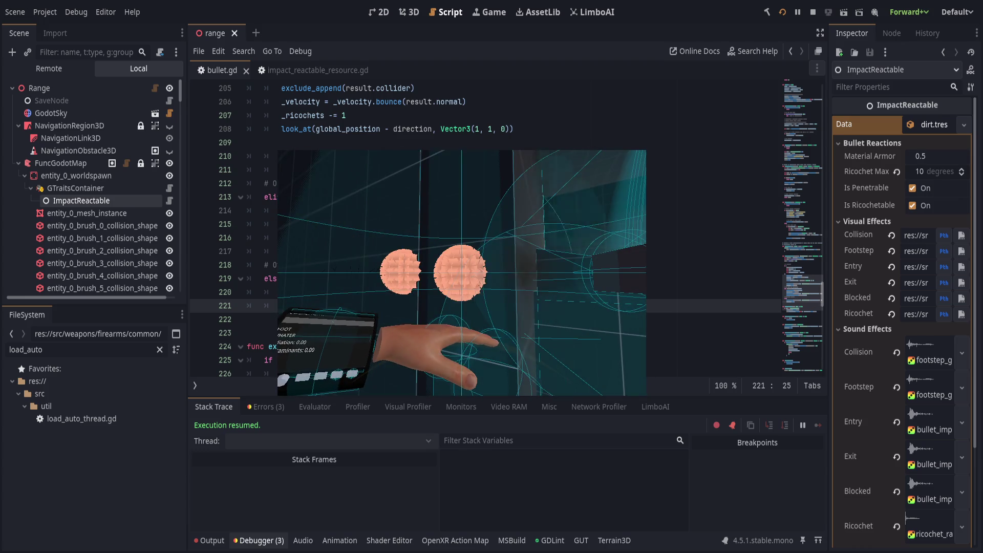
{"action": "left_click", "coordinate": [461, 271]}
{"action": "left_click", "coordinate": [461, 271]}
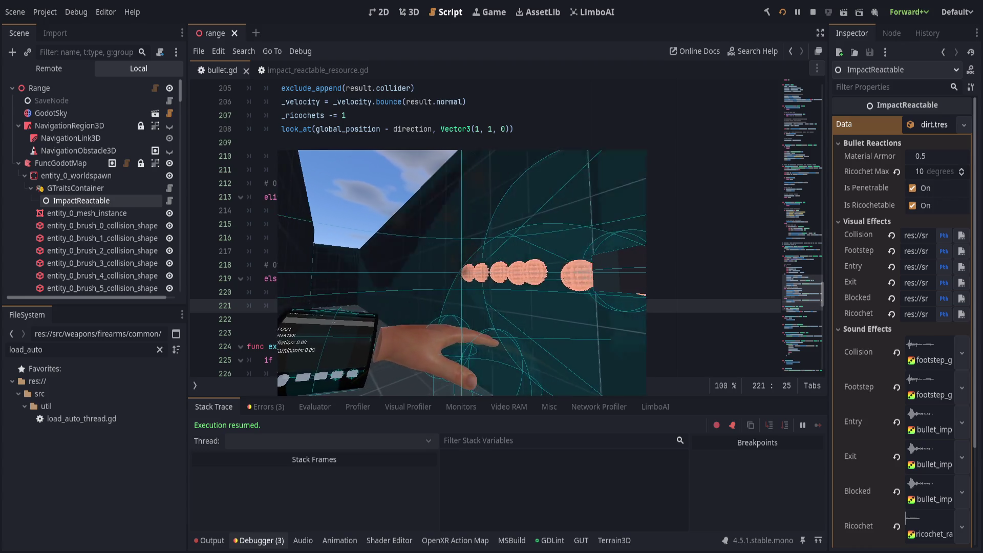
{"action": "left_click", "coordinate": [461, 273]}
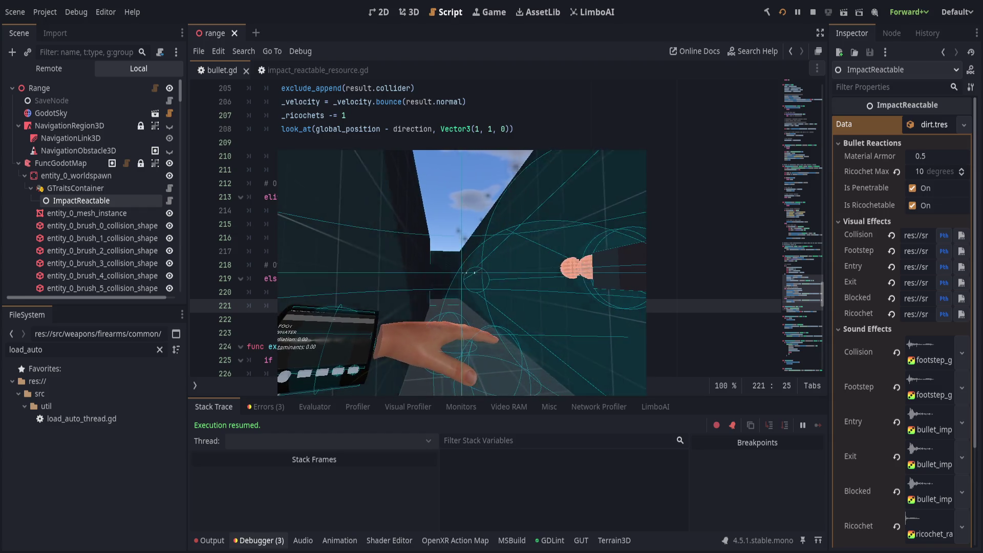
{"action": "key", "text": "F8"}
{"action": "left_click", "coordinate": [210, 540]}
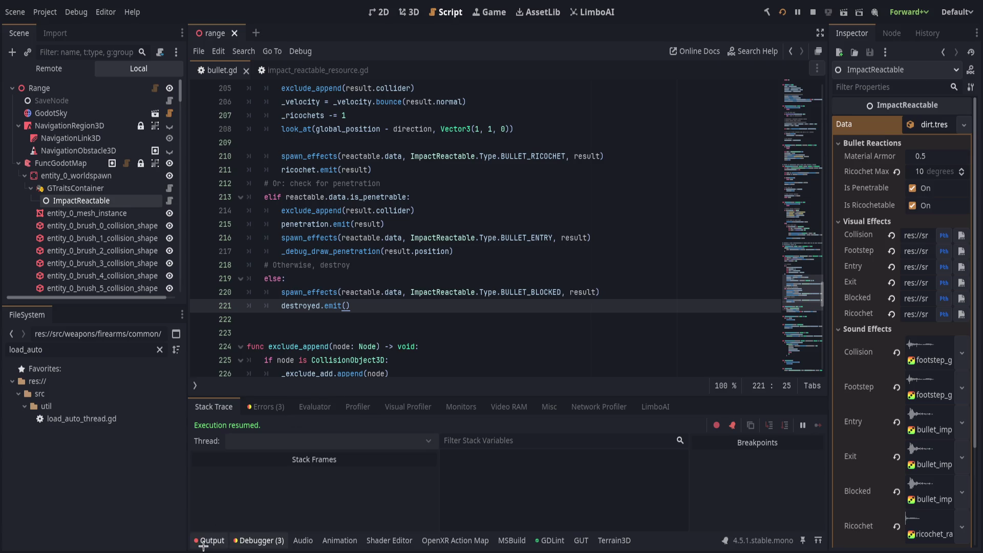
Step: Comment out the print_debug call in spawn_effects with # and save bullet.gd
{"action": "scroll", "coordinate": [524, 353], "scroll_direction": "down", "scroll_amount": 15}
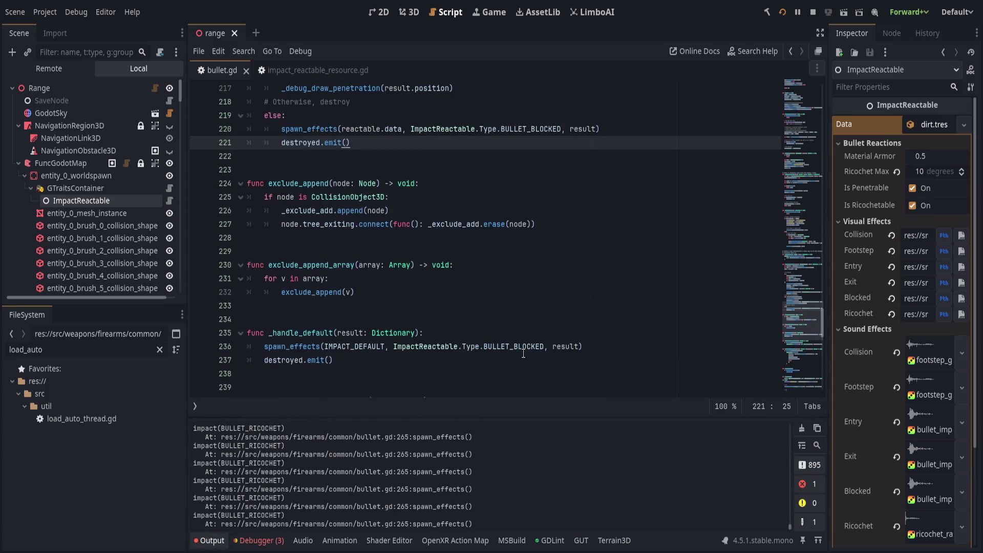
{"action": "left_click", "coordinate": [589, 292]}
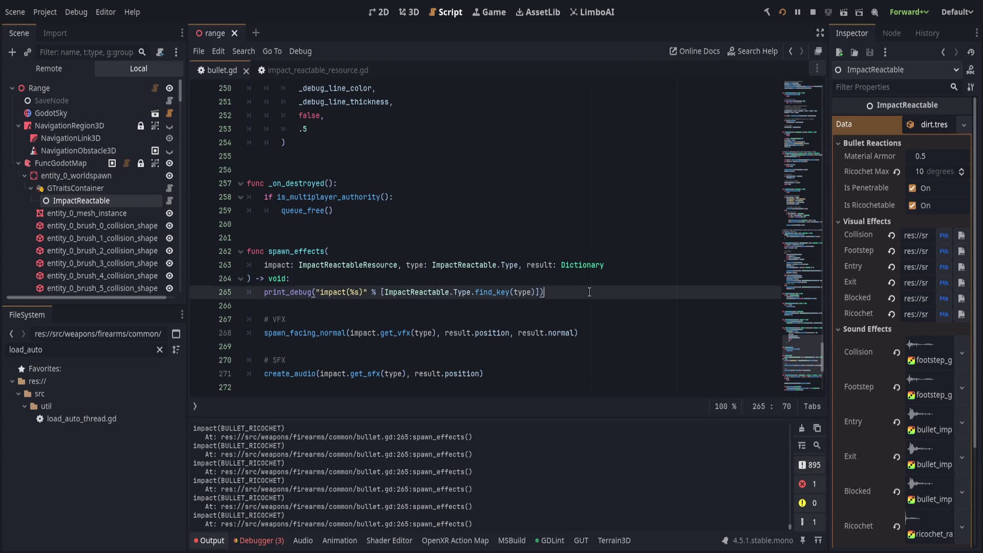
{"action": "left_click", "coordinate": [260, 292]}
{"action": "type", "text": "#"}
{"action": "key", "text": "ctrl+s"}
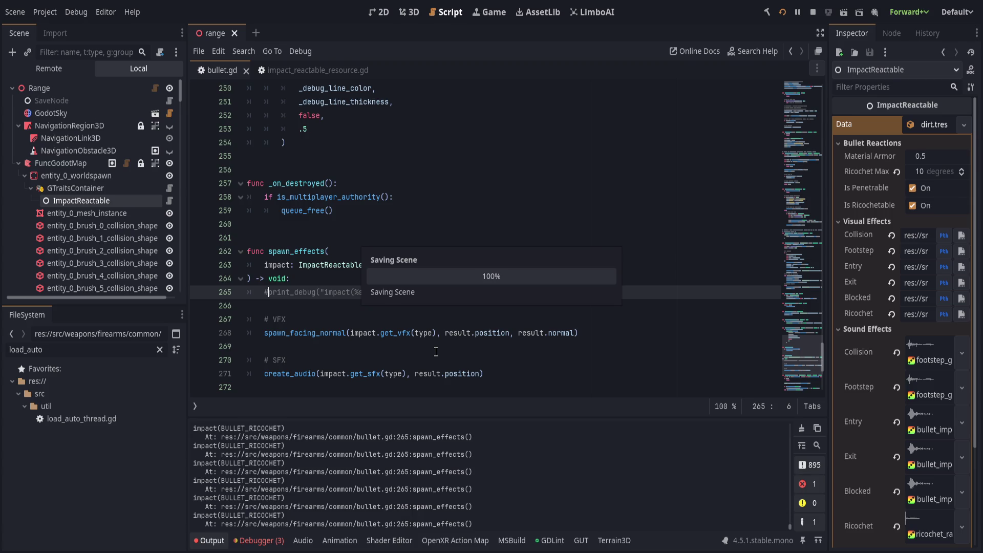
Step: Go back to _handle_reactable's ricochet condition and the empty line after the angle calculation
{"action": "scroll", "coordinate": [436, 351], "scroll_direction": "up", "scroll_amount": 14}
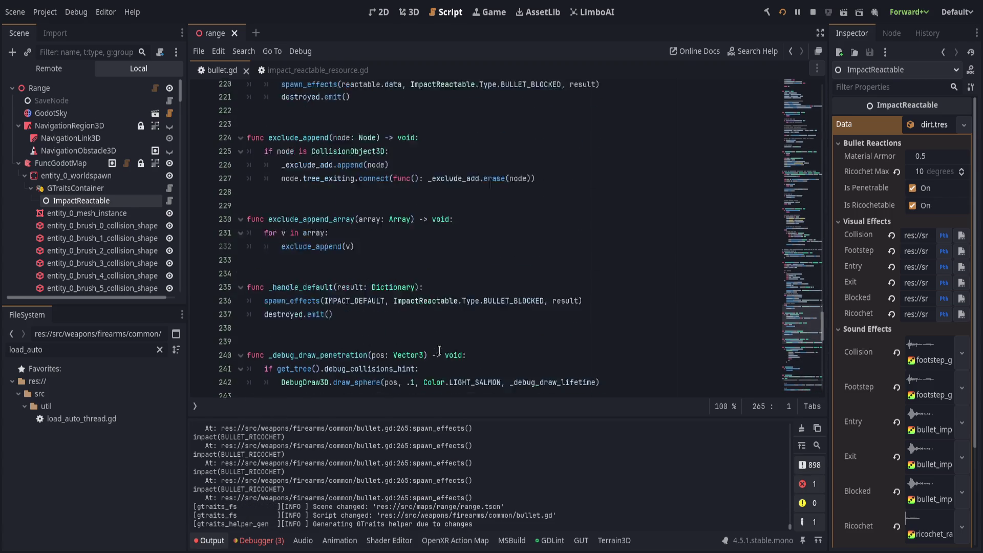
{"action": "scroll", "coordinate": [439, 352], "scroll_direction": "up", "scroll_amount": 8}
{"action": "scroll", "coordinate": [440, 333], "scroll_direction": "down", "scroll_amount": 1}
{"action": "left_click", "coordinate": [446, 308]}
{"action": "left_click", "coordinate": [454, 320]}
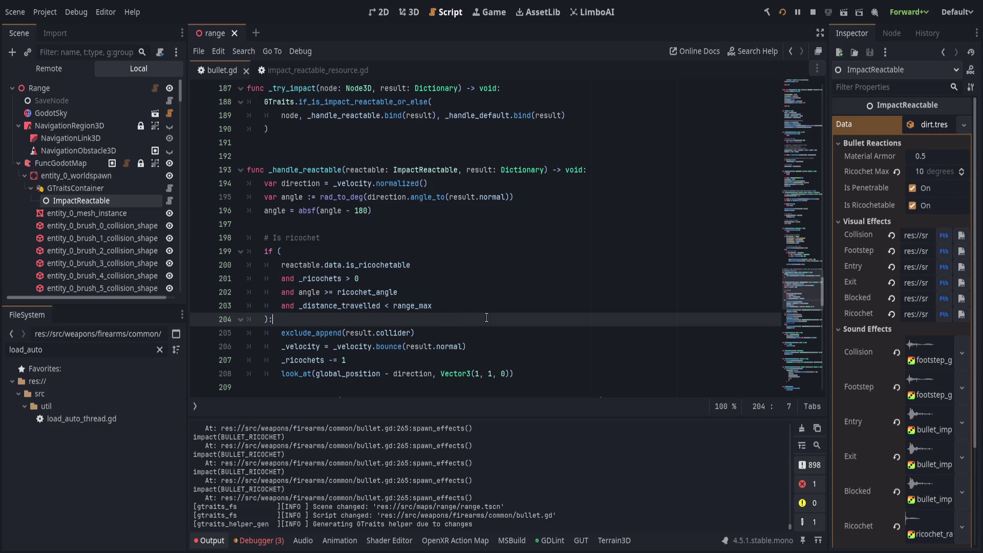
{"action": "left_click", "coordinate": [477, 236]}
{"action": "left_click", "coordinate": [491, 230]}
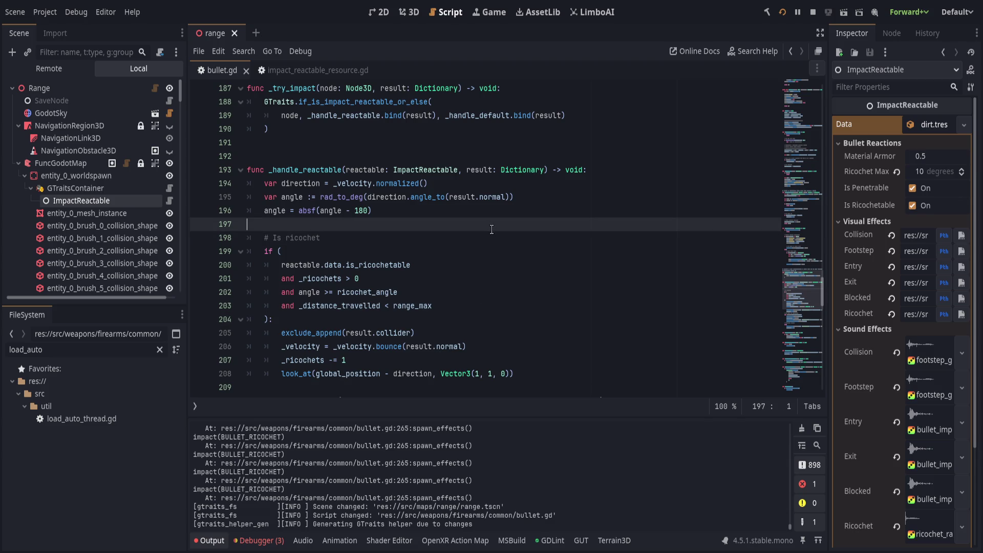
Step: Add print("angle: %s" % [angle]) after the angle calculation on line 198 and save
{"action": "key", "text": "Return"}
{"action": "key", "text": "Tab"}
{"action": "type", "text": "print(\"angle: %s\""}
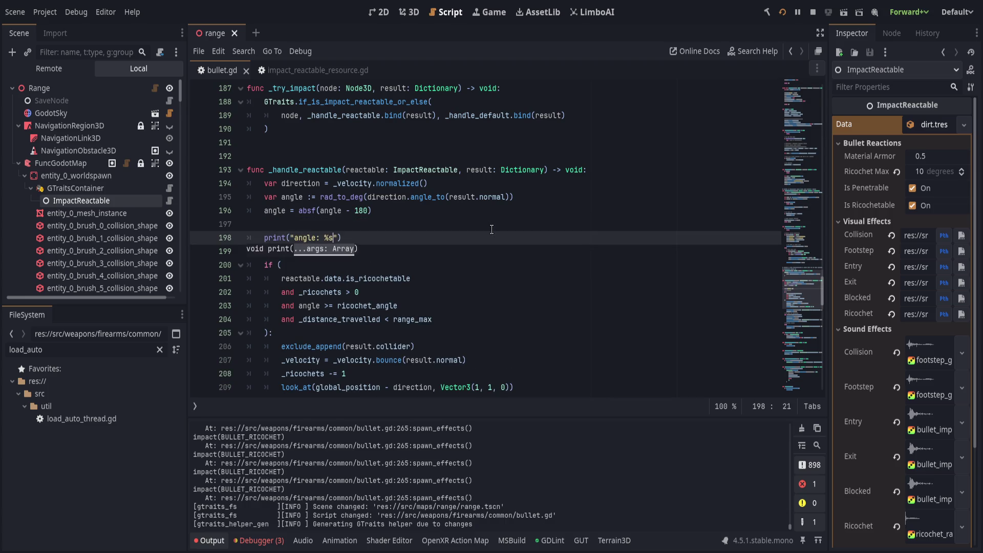
{"action": "type", "text": " % [angle"}
{"action": "type", "text": "])"}
{"action": "key", "text": "ctrl+s"}
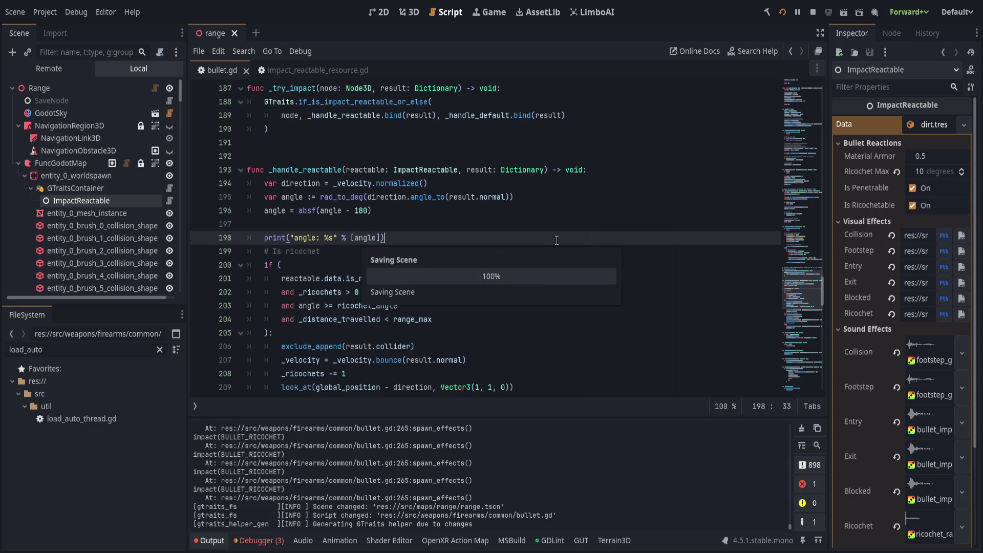
Step: Run the game and fire shots at the walls to log impact angles, then leave the game
{"action": "key", "text": "F5"}
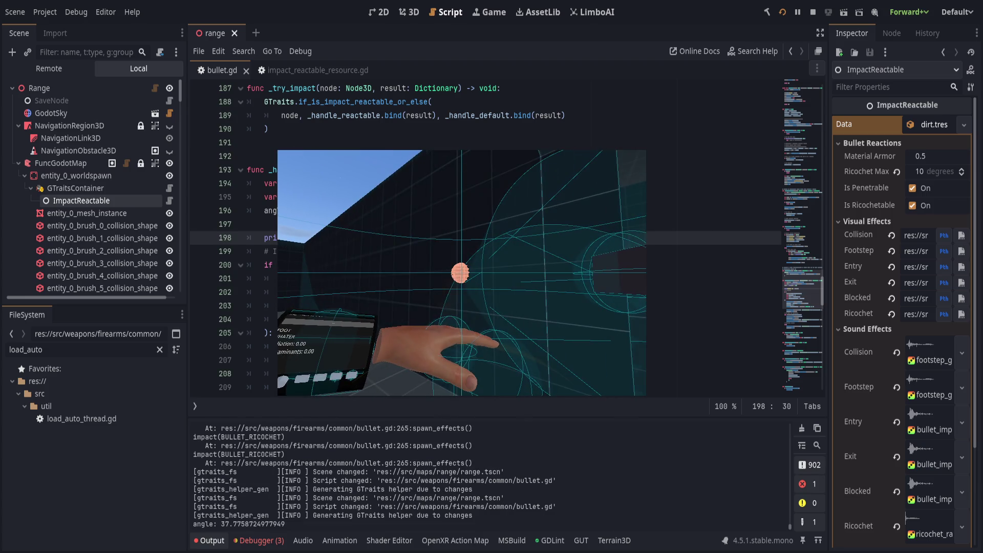
{"action": "left_click", "coordinate": [461, 273]}
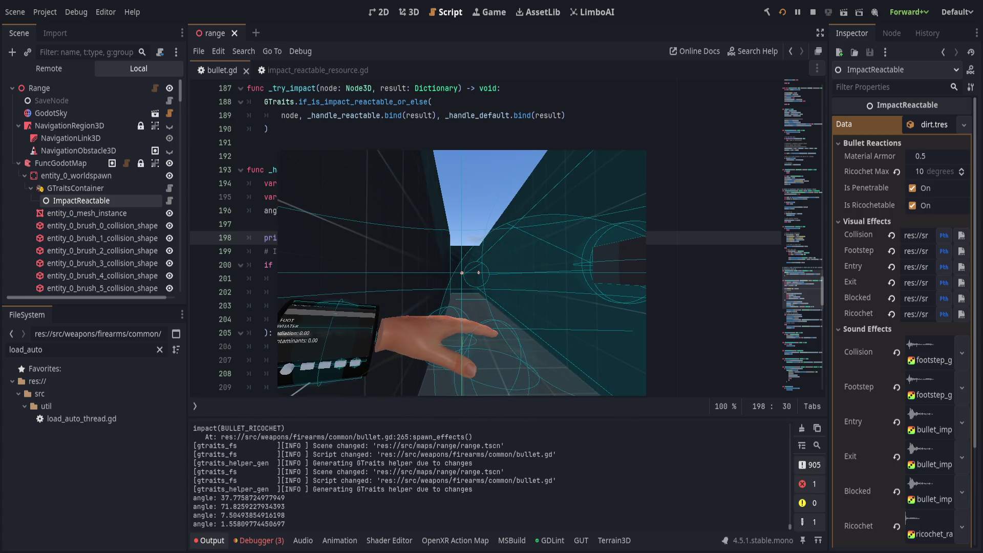
{"action": "left_click", "coordinate": [461, 273]}
{"action": "left_click", "coordinate": [461, 273]}
{"action": "left_click", "coordinate": [462, 273]}
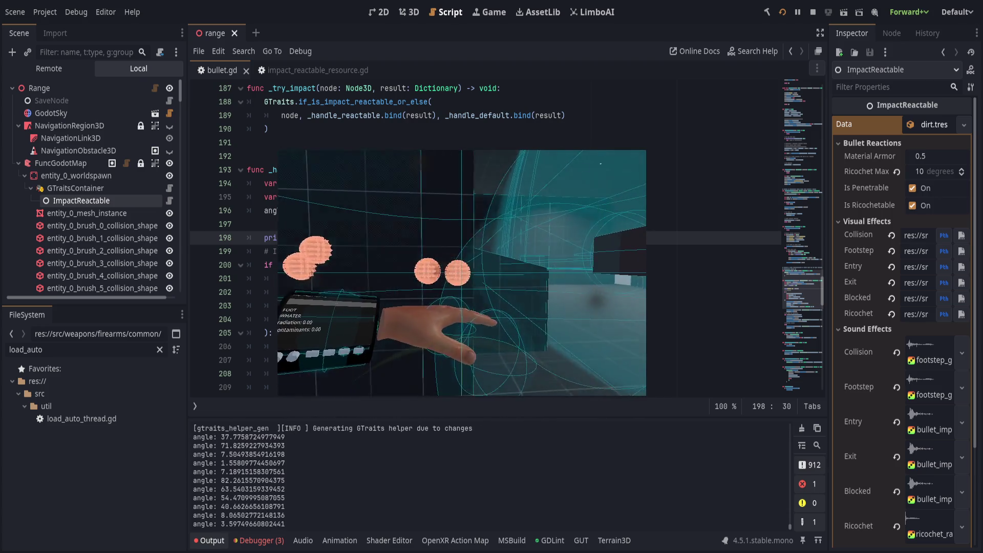
{"action": "left_click", "coordinate": [461, 273]}
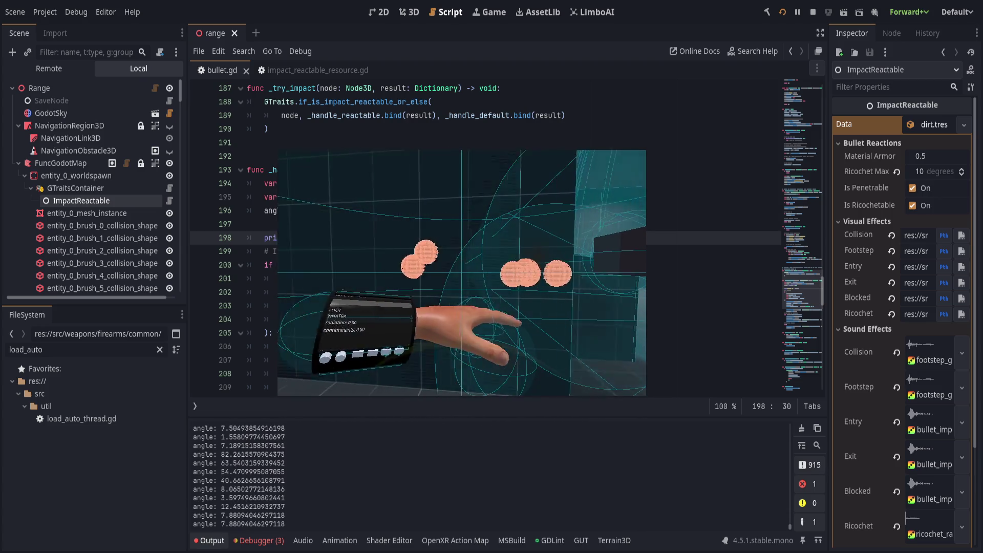
{"action": "left_click", "coordinate": [461, 273]}
{"action": "left_click", "coordinate": [461, 272]}
{"action": "key", "text": "alt+Tab"}
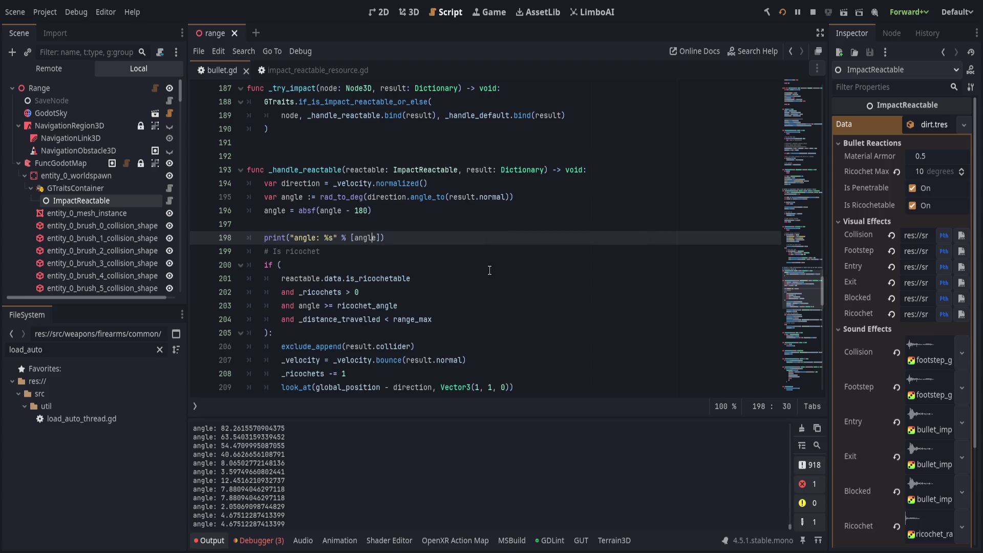
{"action": "left_click", "coordinate": [398, 241]}
{"action": "key", "text": "Up"}
{"action": "key", "text": "Up"}
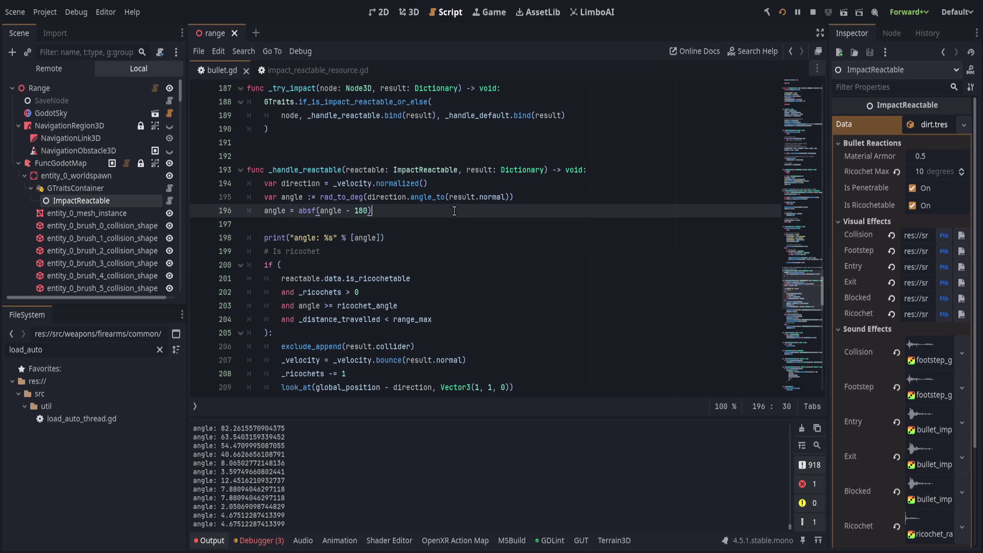
{"action": "left_click", "coordinate": [549, 182]}
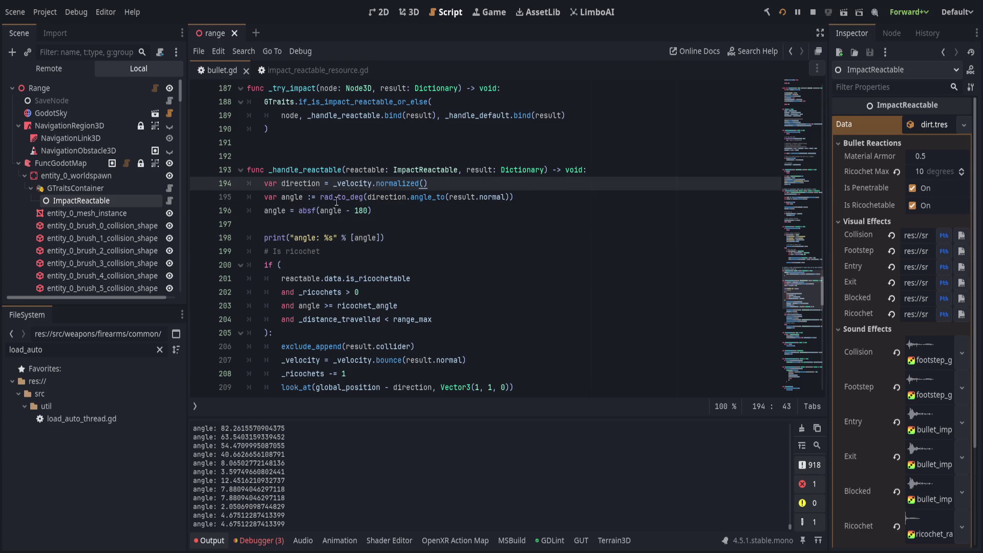
{"action": "left_click", "coordinate": [305, 197]}
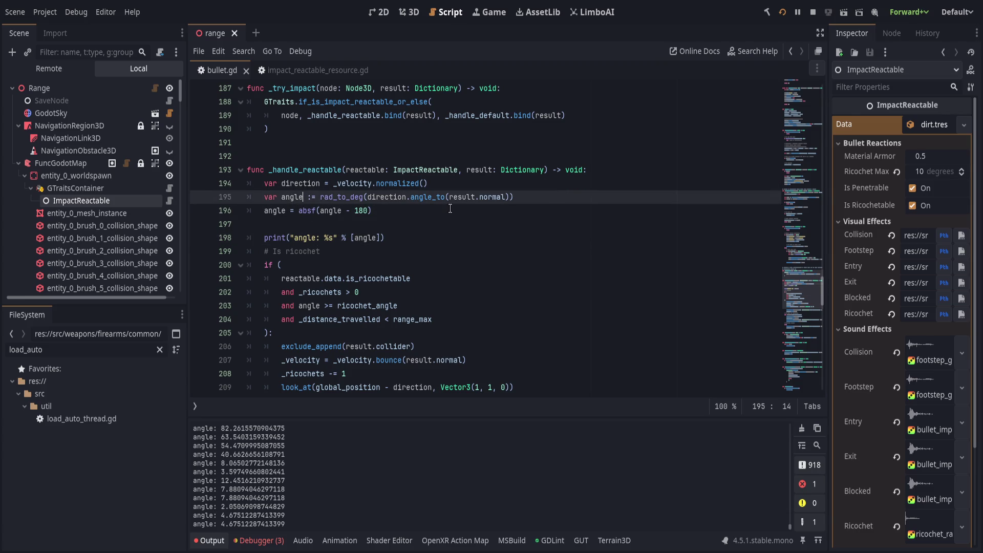
Step: Rename the line 195 declaration to angle_from_vertical and update the line 196 uses, including inside absf
{"action": "key", "text": "BackSpace"}
{"action": "type", "text": "_from_vertical"}
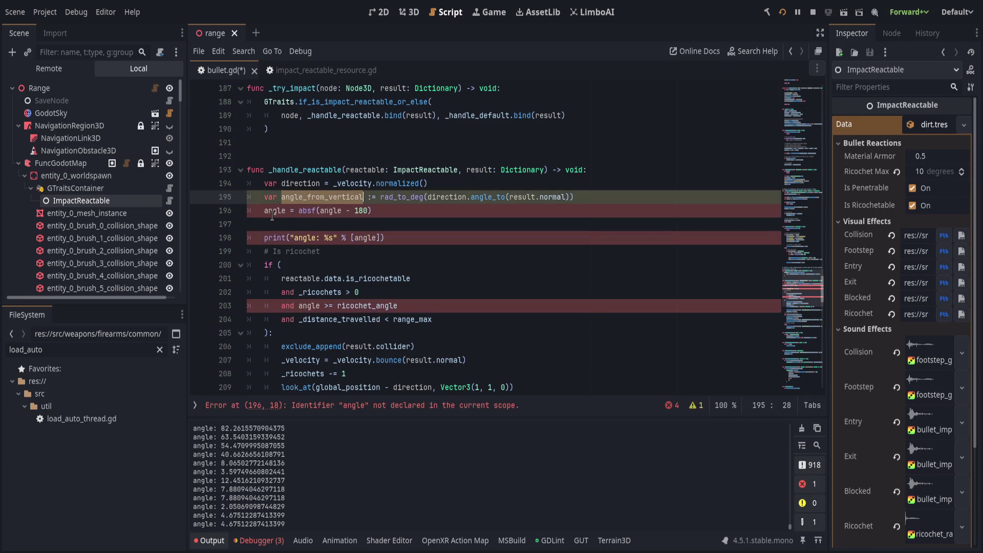
{"action": "double_click", "coordinate": [272, 211]}
{"action": "type", "text": "angle_from_vertical"}
{"action": "left_click", "coordinate": [393, 212]}
{"action": "double_click", "coordinate": [393, 211]}
{"action": "type", "text": "angle_from_vertical"}
Step: Use angle_from_vertical in the print value, print label and ricochet condition, then save bullet.gd
{"action": "double_click", "coordinate": [365, 238]}
{"action": "type", "text": "angle_from_vertical"}
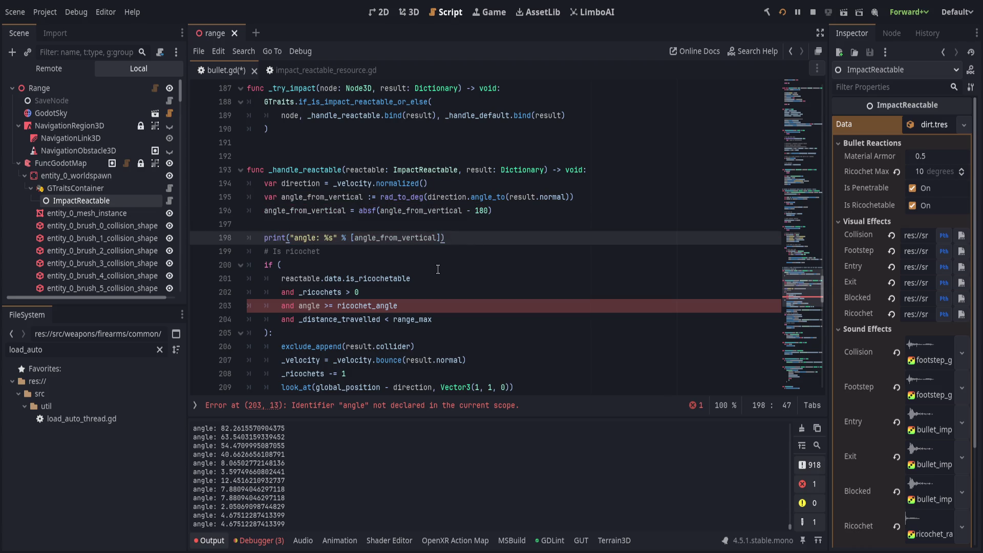
{"action": "double_click", "coordinate": [306, 238]}
{"action": "type", "text": "angle_from_vertical"}
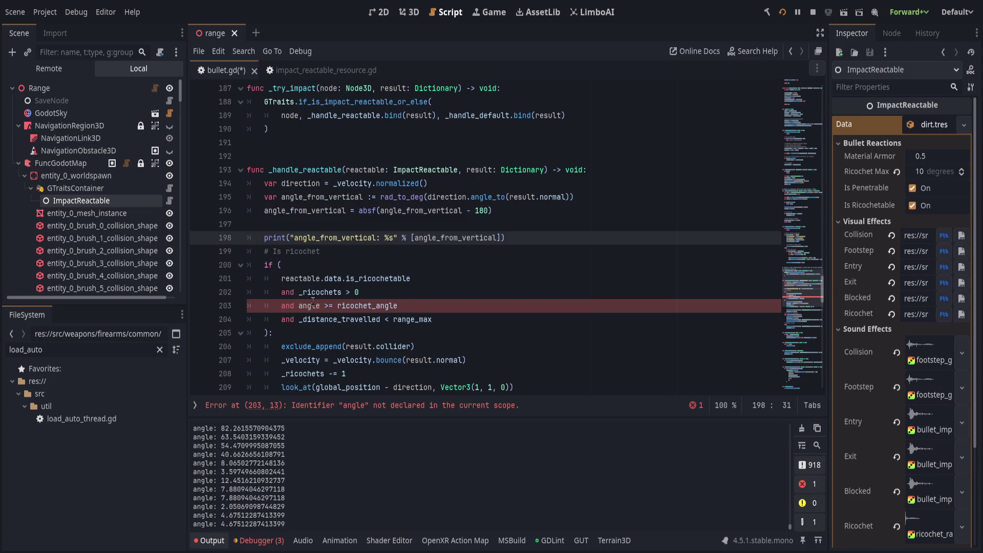
{"action": "double_click", "coordinate": [310, 305]}
{"action": "type", "text": "angle_from_vertical"}
{"action": "left_click", "coordinate": [519, 299]}
{"action": "key", "text": "ctrl+s"}
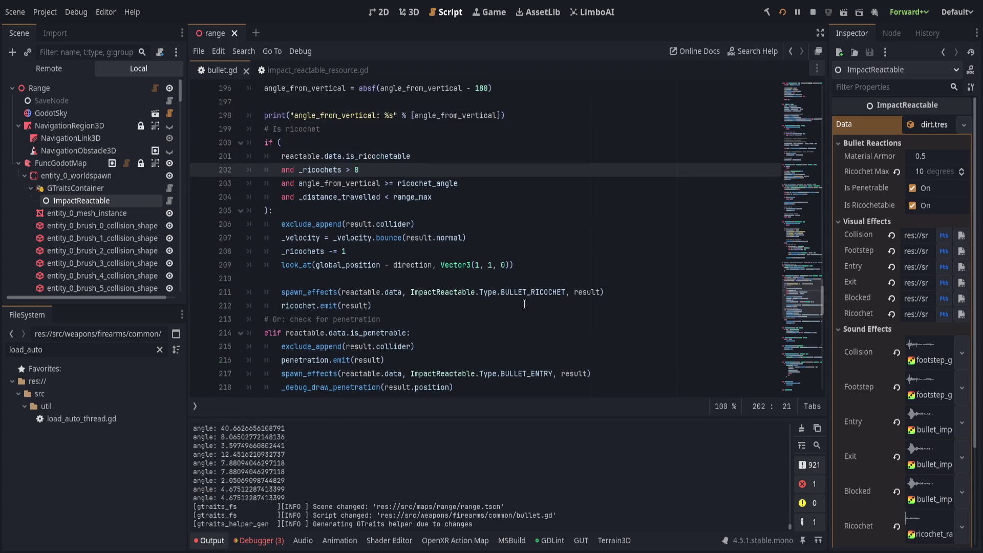
{"action": "left_click", "coordinate": [462, 273]}
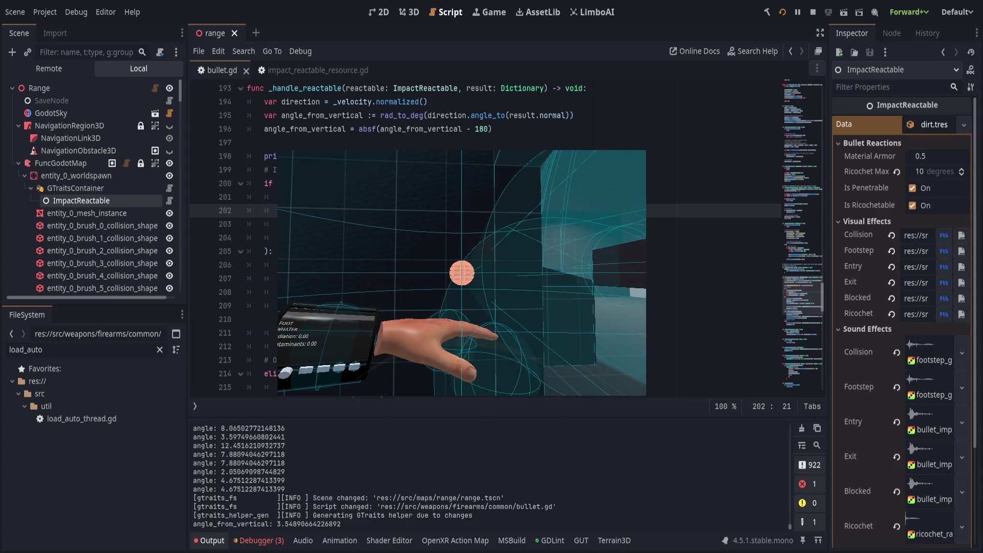
{"action": "left_click", "coordinate": [462, 273]}
{"action": "left_click", "coordinate": [462, 273]}
{"action": "left_click", "coordinate": [461, 273]}
{"action": "left_click", "coordinate": [462, 272]}
{"action": "left_click", "coordinate": [462, 273]}
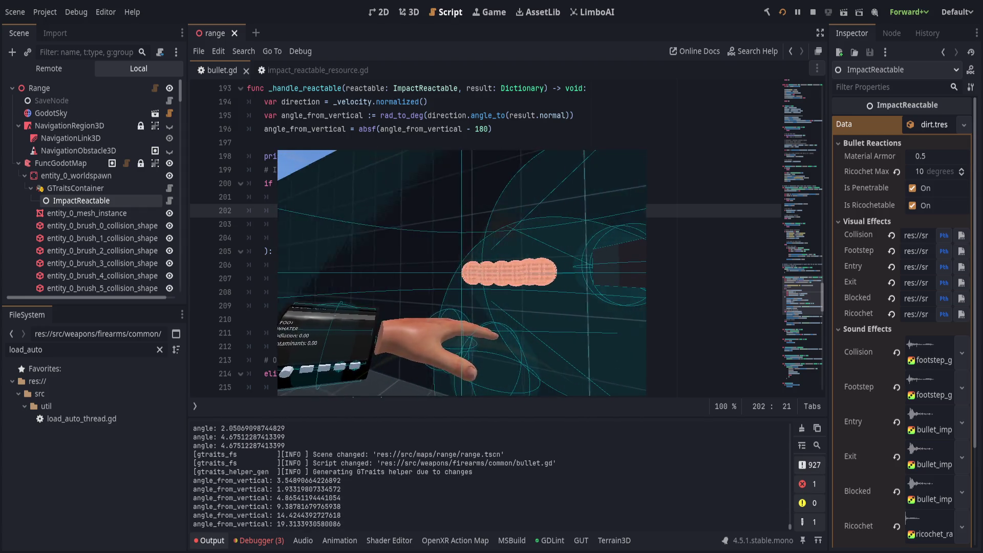
{"action": "left_click", "coordinate": [461, 273]}
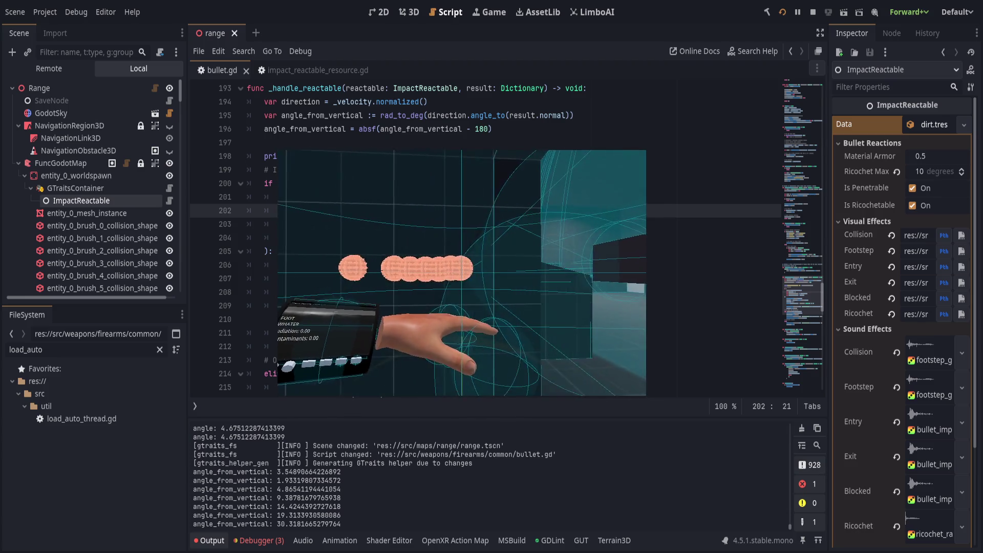
{"action": "left_click", "coordinate": [462, 273]}
{"action": "left_click", "coordinate": [462, 273]}
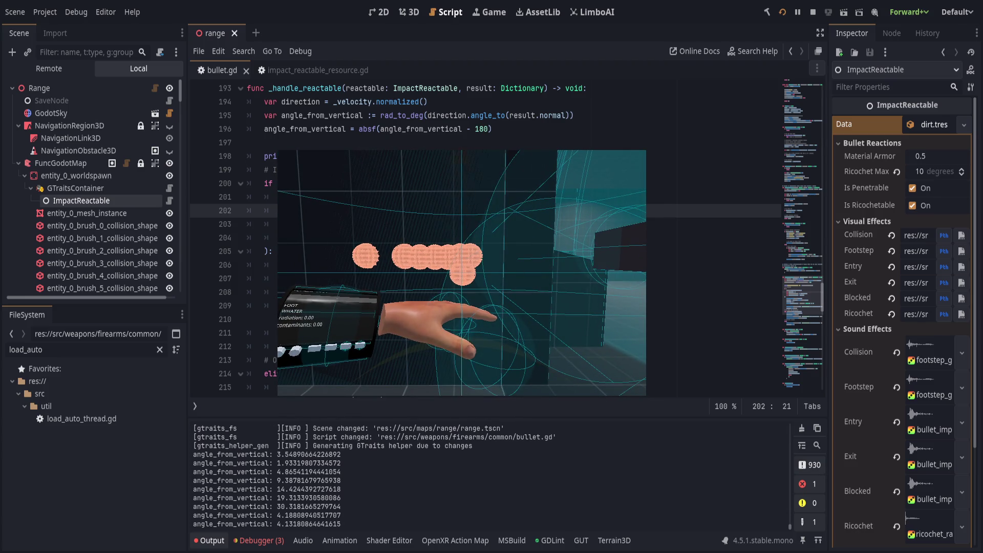
{"action": "left_click", "coordinate": [470, 275]}
{"action": "left_click", "coordinate": [470, 275]}
{"action": "left_click", "coordinate": [470, 275]}
{"action": "left_click", "coordinate": [470, 275]}
{"action": "left_click", "coordinate": [470, 274]}
{"action": "left_click", "coordinate": [470, 274]}
{"action": "left_click", "coordinate": [470, 275]}
{"action": "left_click", "coordinate": [470, 274]}
{"action": "left_click", "coordinate": [470, 275]}
{"action": "left_click", "coordinate": [470, 274]}
{"action": "left_click", "coordinate": [483, 275]}
{"action": "left_click", "coordinate": [484, 274]}
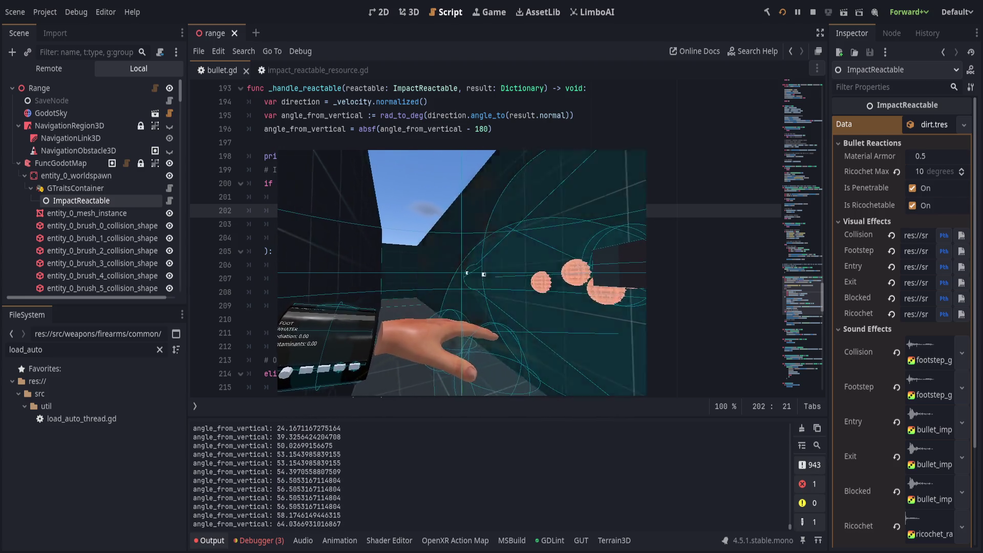
{"action": "left_click", "coordinate": [483, 274]}
{"action": "left_click", "coordinate": [483, 275]}
{"action": "left_click", "coordinate": [484, 275]}
{"action": "left_click", "coordinate": [483, 275]}
{"action": "left_click", "coordinate": [483, 274]}
{"action": "left_click", "coordinate": [483, 275]}
{"action": "left_click", "coordinate": [483, 274]}
{"action": "left_click", "coordinate": [483, 274]}
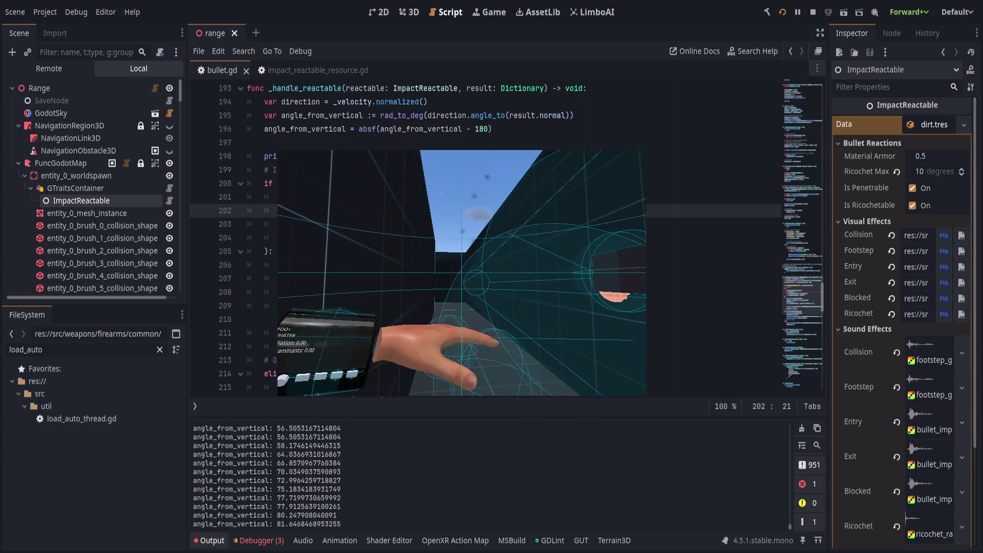
{"action": "key", "text": "alt+Tab"}
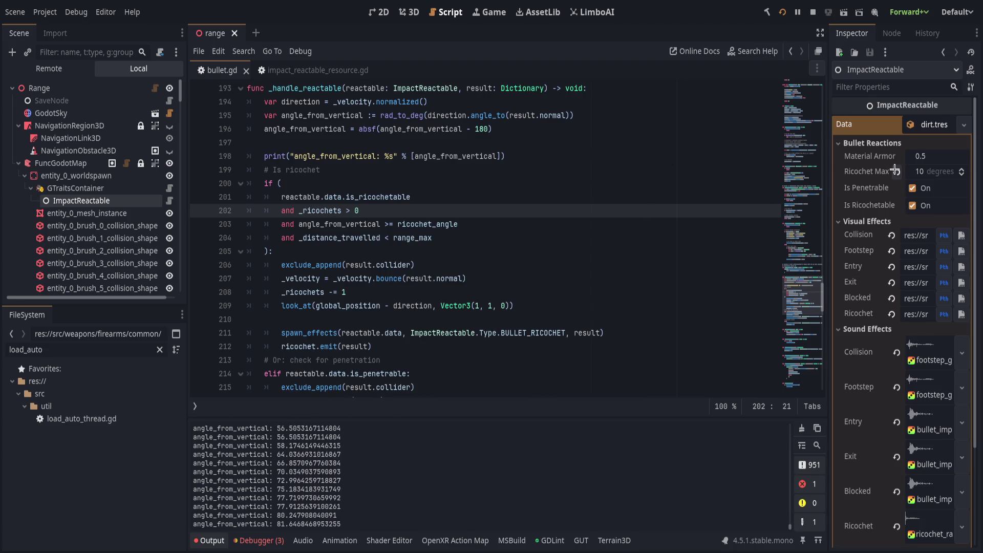
{"action": "left_click", "coordinate": [477, 266]}
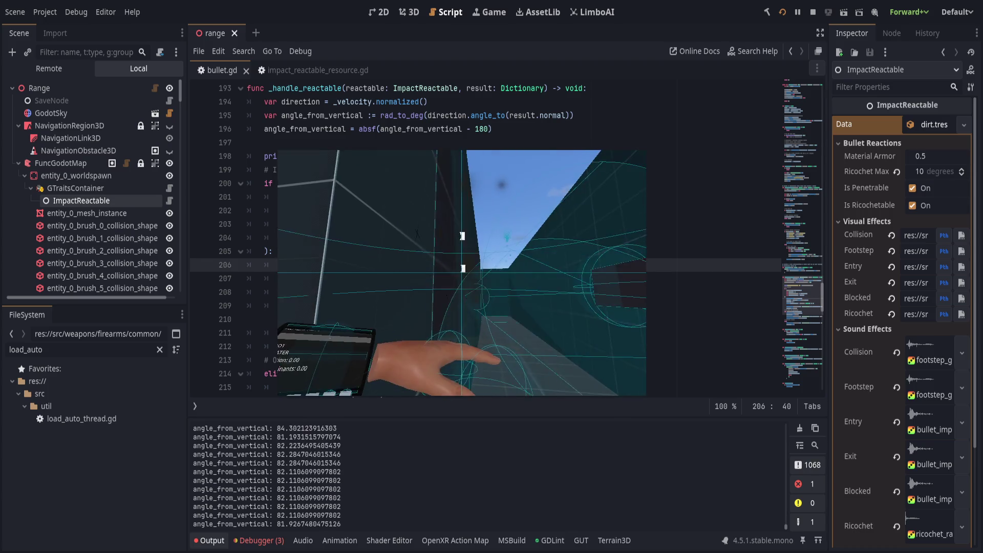
{"action": "key", "text": "alt+Tab"}
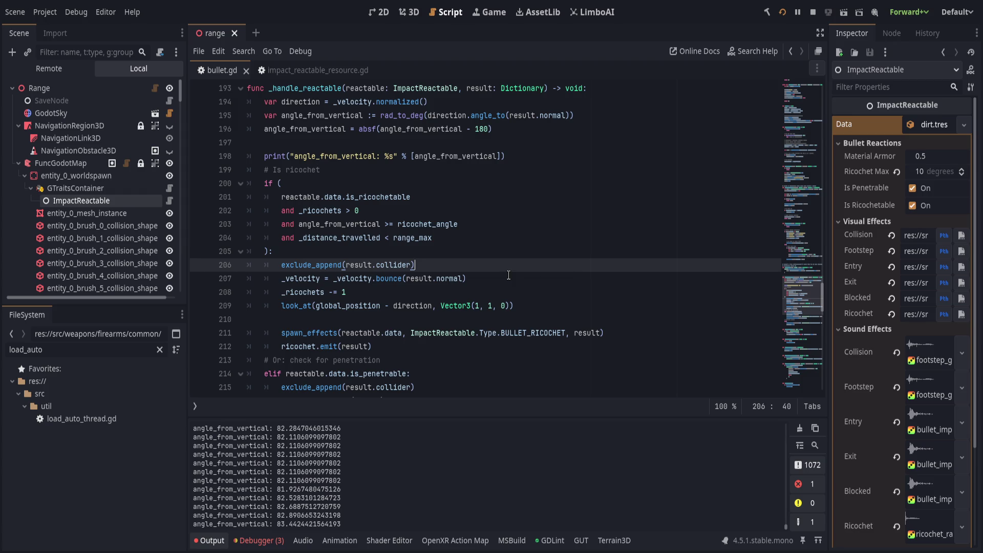
{"action": "scroll", "coordinate": [500, 351], "scroll_direction": "up", "scroll_amount": 1}
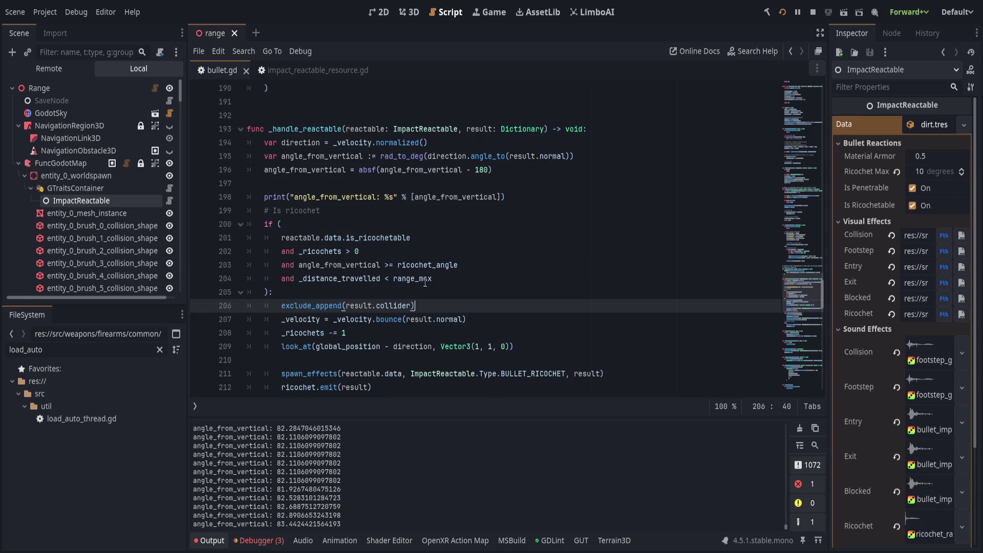
Step: Delete the exclude_append(result.collider) line from the elif is_penetrable branch
{"action": "left_click", "coordinate": [306, 131]}
{"action": "double_click", "coordinate": [306, 131]}
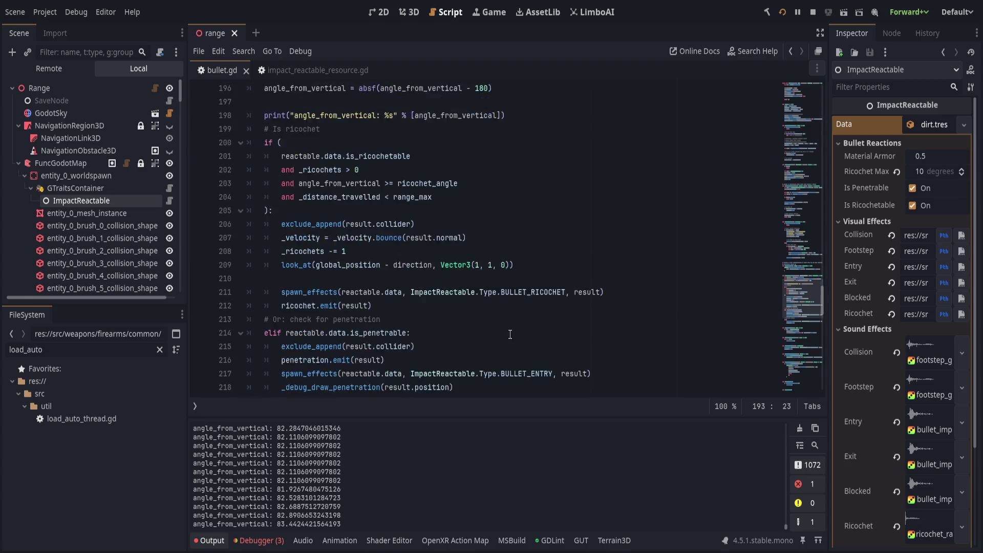
{"action": "scroll", "coordinate": [525, 330], "scroll_direction": "down", "scroll_amount": 3}
{"action": "left_click", "coordinate": [464, 309]}
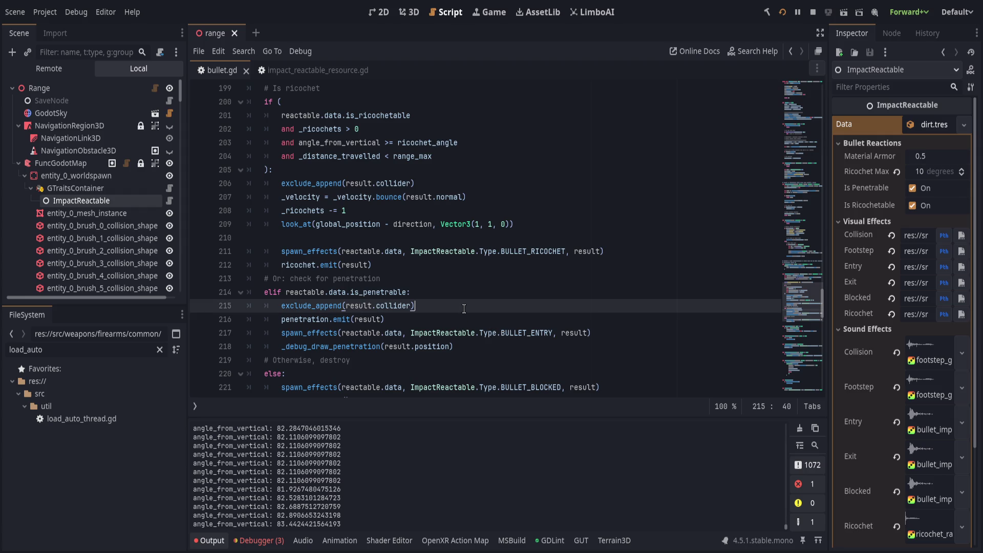
{"action": "left_click", "coordinate": [306, 305]}
{"action": "double_click", "coordinate": [306, 305]}
{"action": "scroll", "coordinate": [443, 297], "scroll_direction": "down", "scroll_amount": 2}
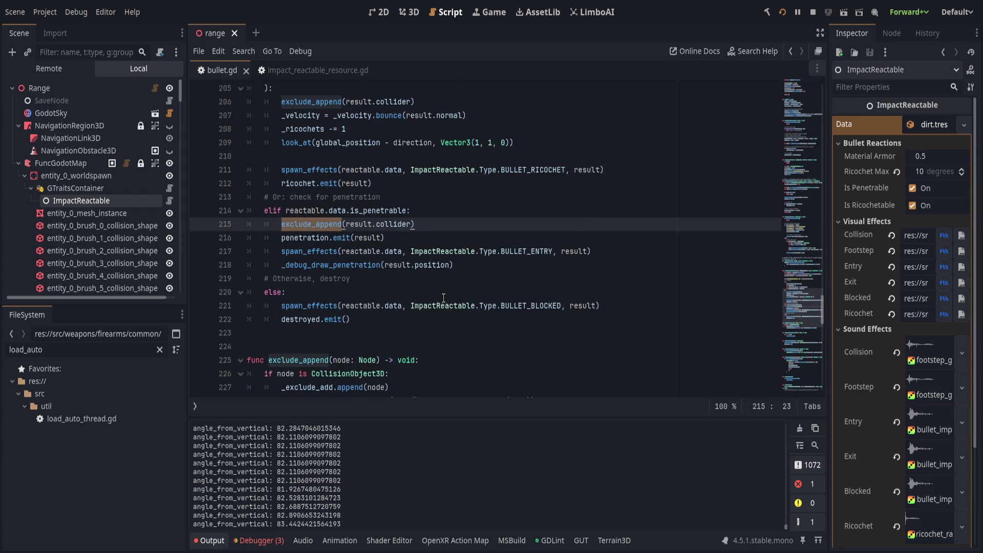
{"action": "scroll", "coordinate": [433, 266], "scroll_direction": "up", "scroll_amount": 1}
{"action": "key", "text": "ctrl+shift+k"}
Step: Edit the ricochet branch's exclude_append line and save the script and range scene
{"action": "left_click", "coordinate": [430, 146]}
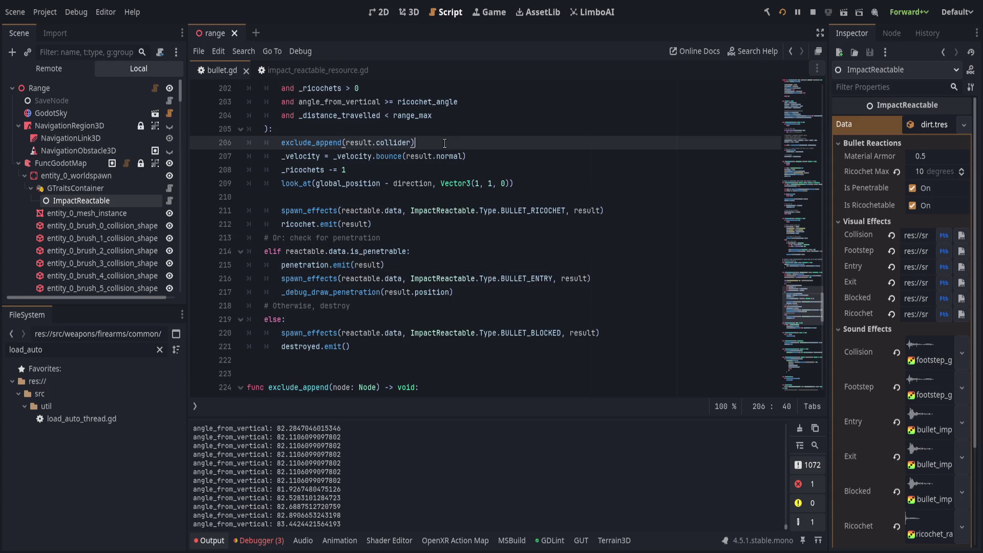
{"action": "key", "text": "ctrl+shift+k"}
{"action": "scroll", "coordinate": [437, 290], "scroll_direction": "up", "scroll_amount": 2}
{"action": "scroll", "coordinate": [438, 290], "scroll_direction": "up", "scroll_amount": 20}
{"action": "key", "text": "ctrl+s"}
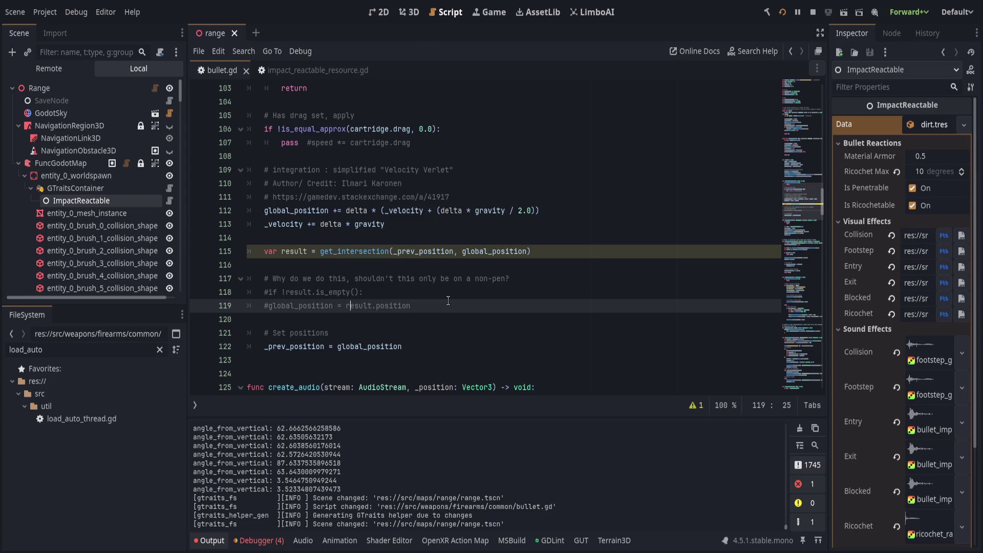
Step: Inspect the get_intersection call on line 115 against its definition, leaving the caret at line end
{"action": "scroll", "coordinate": [448, 300], "scroll_direction": "up", "scroll_amount": 1}
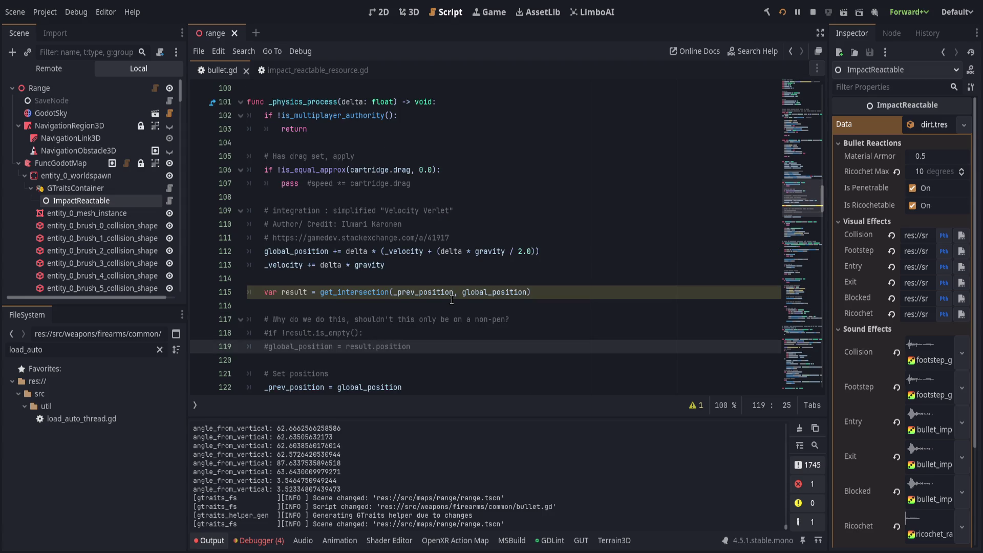
{"action": "double_click", "coordinate": [351, 293]}
{"action": "scroll", "coordinate": [418, 309], "scroll_direction": "down", "scroll_amount": 8}
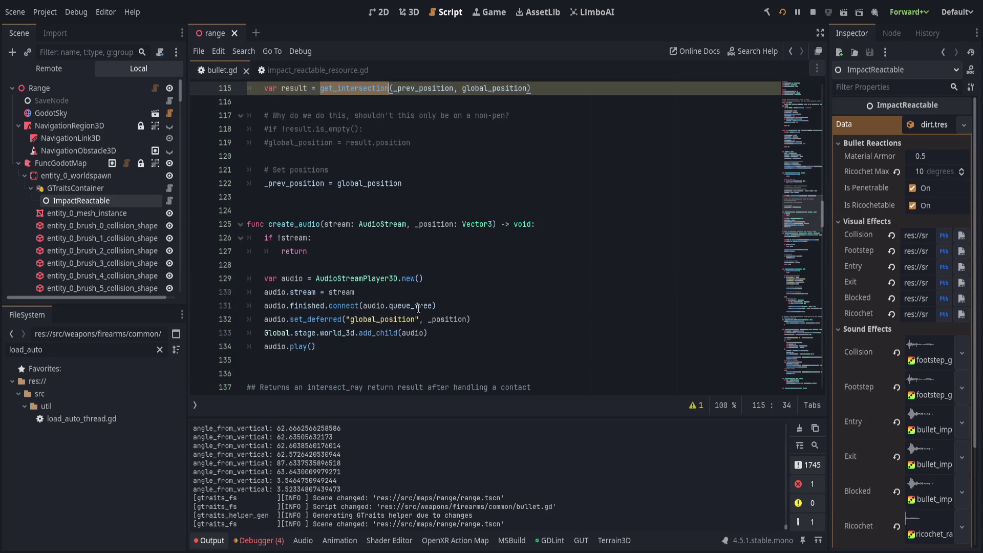
{"action": "scroll", "coordinate": [417, 309], "scroll_direction": "down", "scroll_amount": 2}
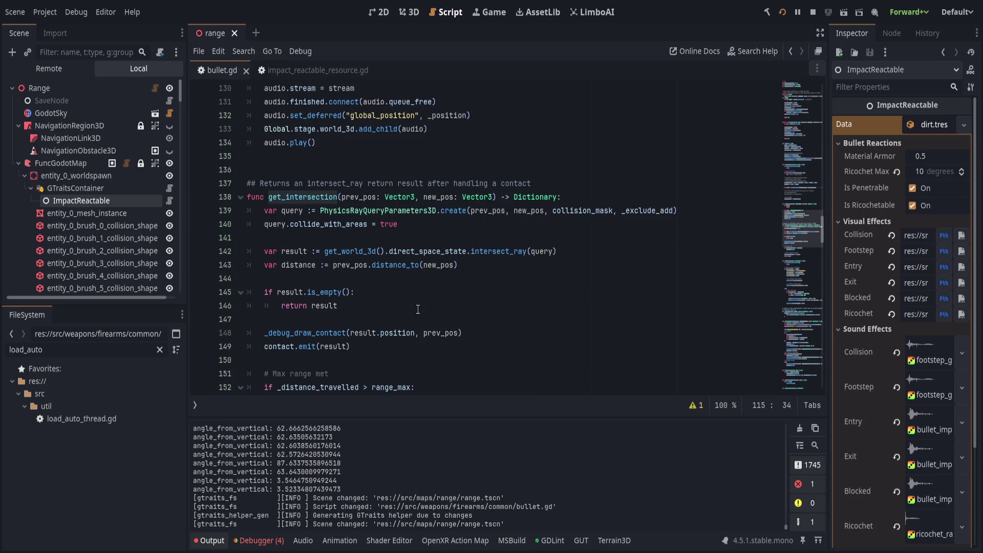
{"action": "scroll", "coordinate": [417, 309], "scroll_direction": "up", "scroll_amount": 8}
{"action": "left_click", "coordinate": [321, 210]}
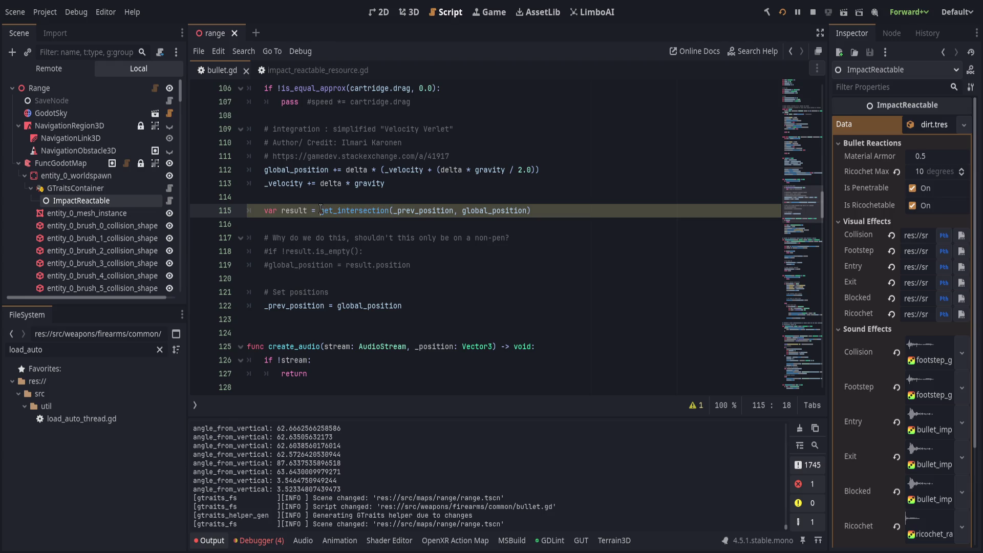
{"action": "key", "text": "End"}
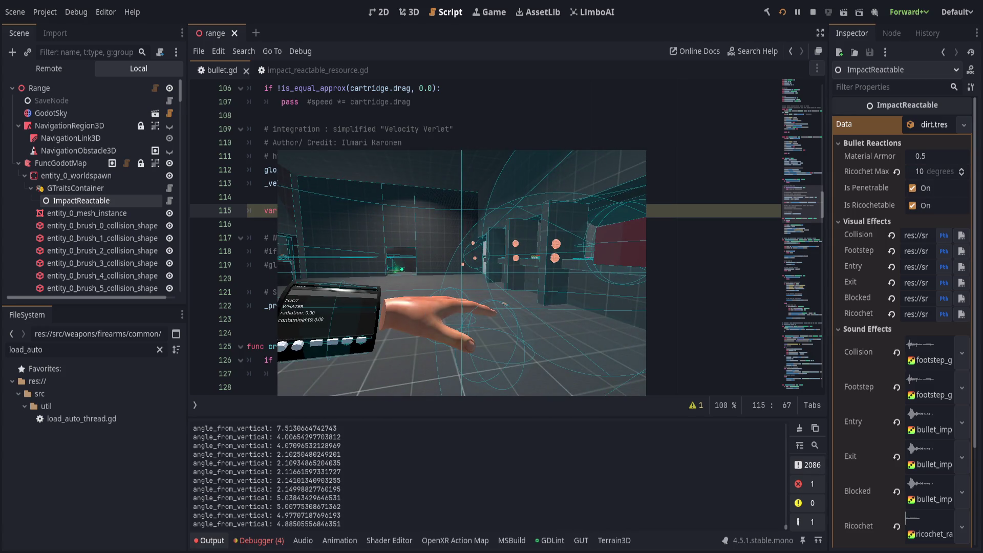
Step: Return to bullet.gd at the end of line 115 and scroll up toward the script's top
{"action": "left_click", "coordinate": [492, 270]}
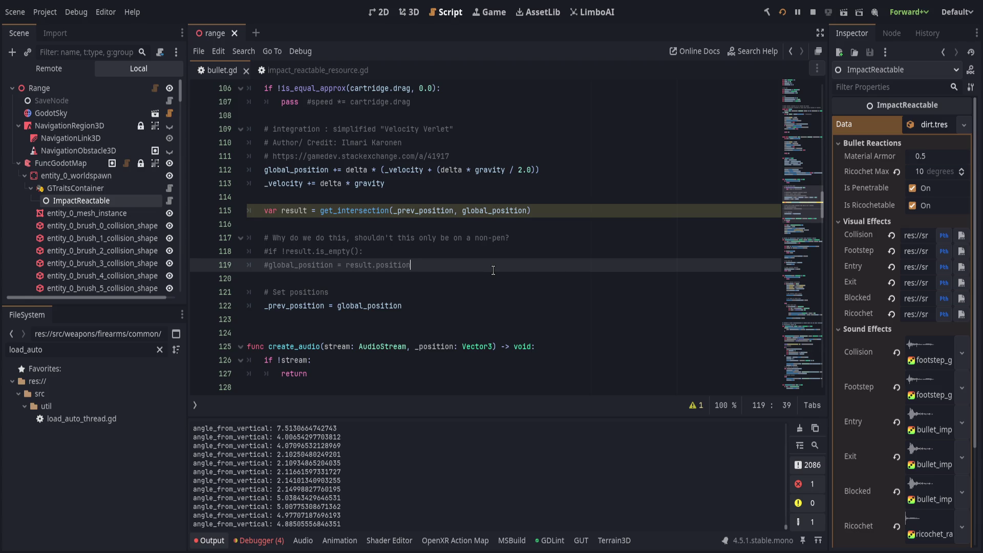
{"action": "left_click", "coordinate": [612, 213]}
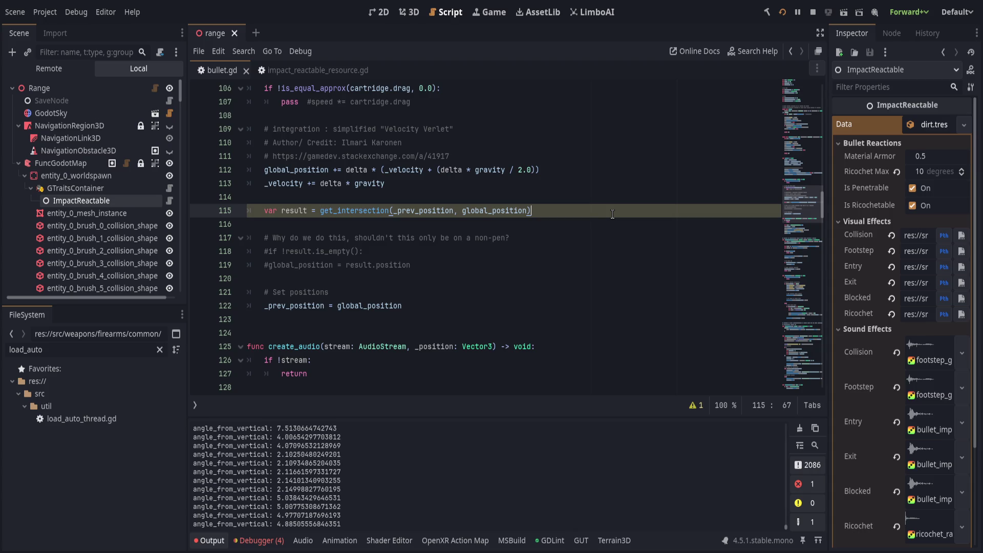
{"action": "scroll", "coordinate": [612, 214], "scroll_direction": "up", "scroll_amount": 20}
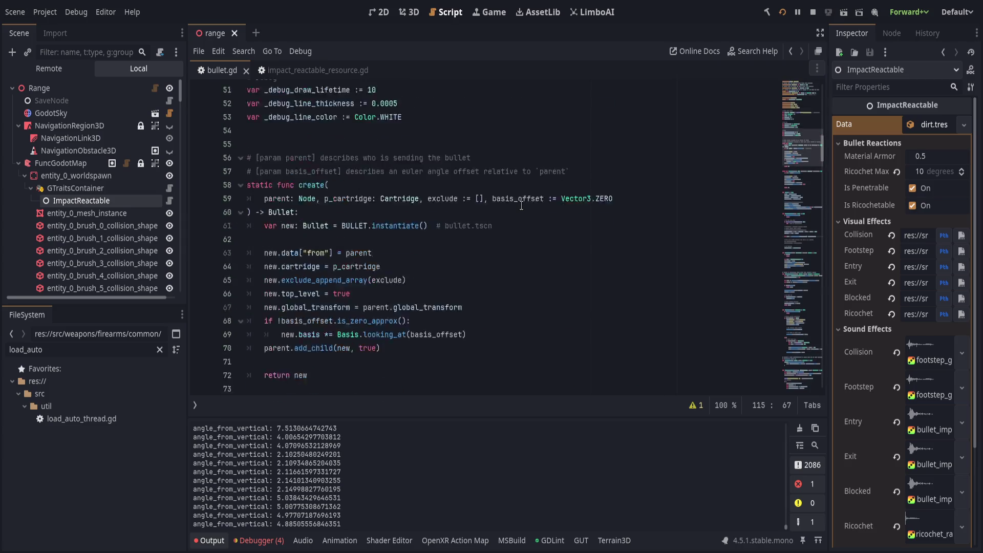
Step: Insert two blank lines above the signal declarations for a note
{"action": "left_click", "coordinate": [568, 196]}
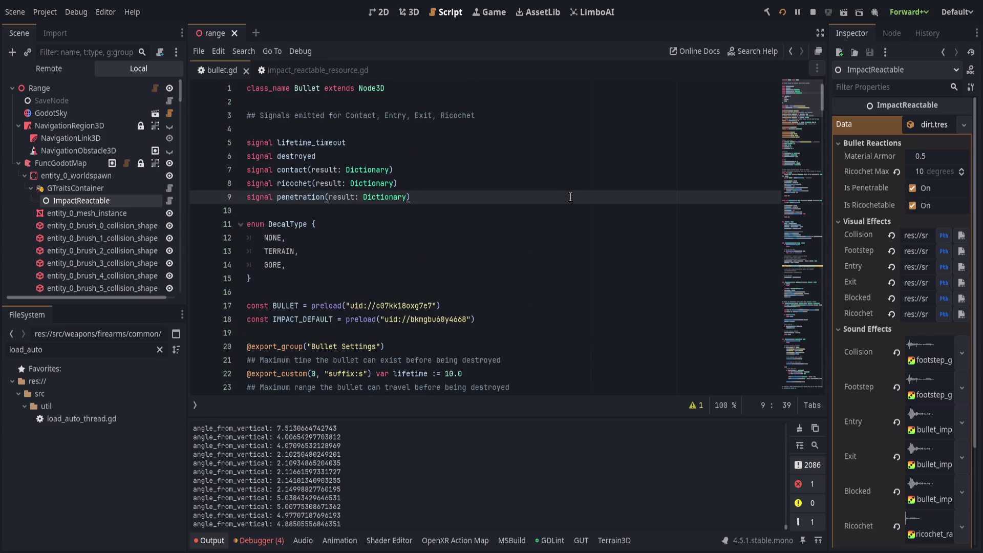
{"action": "key", "text": "Return"}
{"action": "key", "text": "alt+Up"}
{"action": "key", "text": "alt+Up"}
{"action": "key", "text": "alt+Up"}
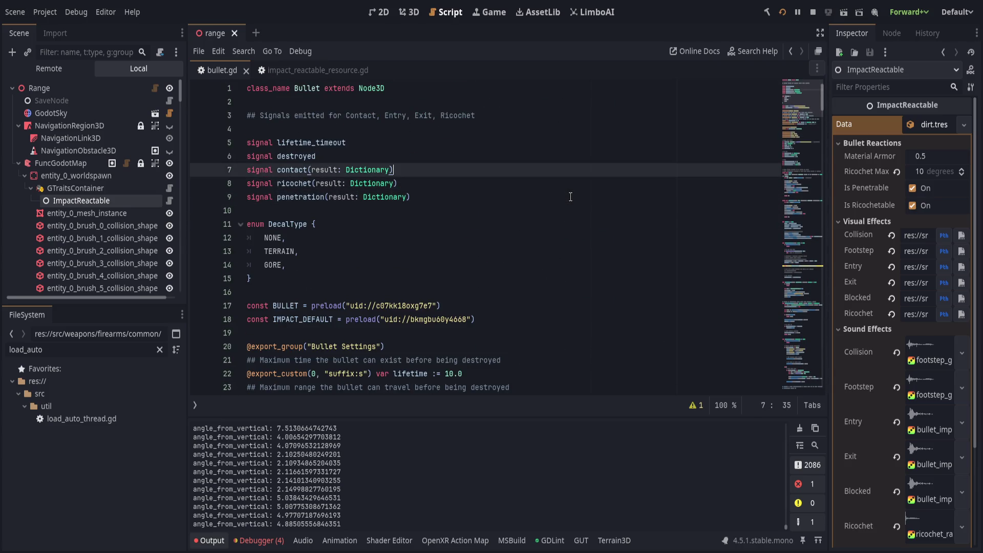
{"action": "key", "text": "Return"}
{"action": "key", "text": "Up"}
Step: Write '## TODO CRITICAL: multiple hits on same object (map/ terrain) within same frame?' plus '## excludingcauses pass through', and save
{"action": "type", "text": "##"}
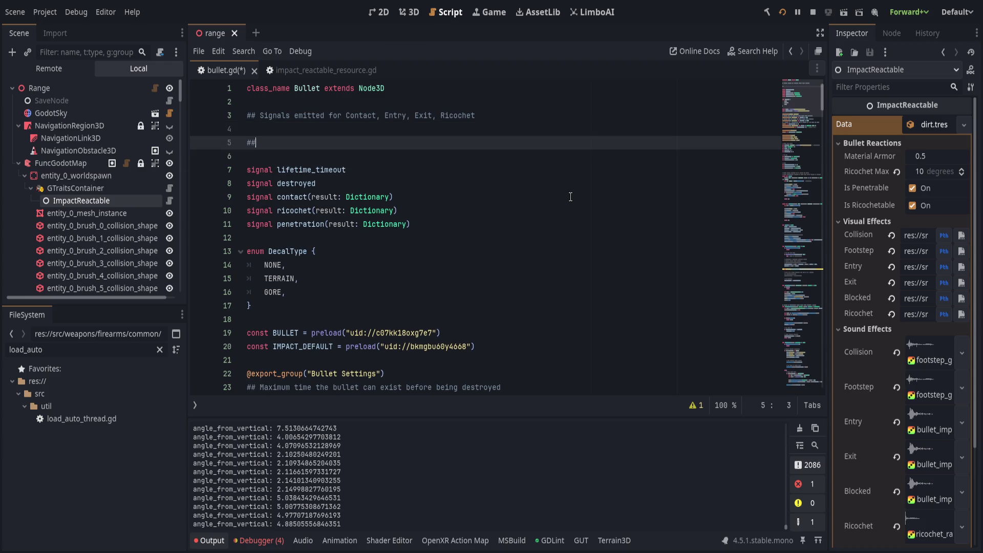
{"action": "type", "text": " TODO CRITICAL: multi"}
{"action": "type", "text": "ple hits on same object (map/ terrain)"}
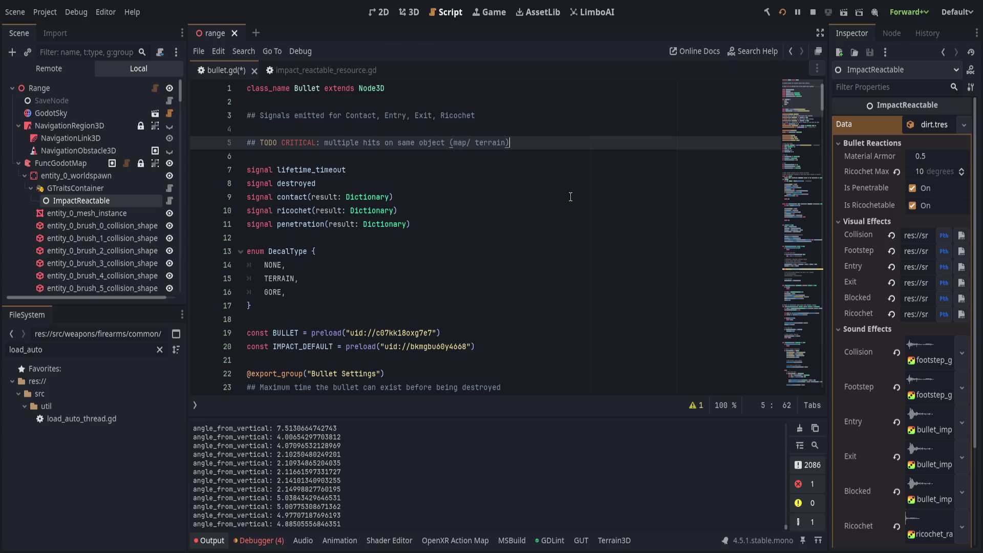
{"action": "type", "text": " within sa"}
{"action": "type", "text": "me frame?"}
{"action": "key", "text": "Return"}
{"action": "type", "text": "#"}
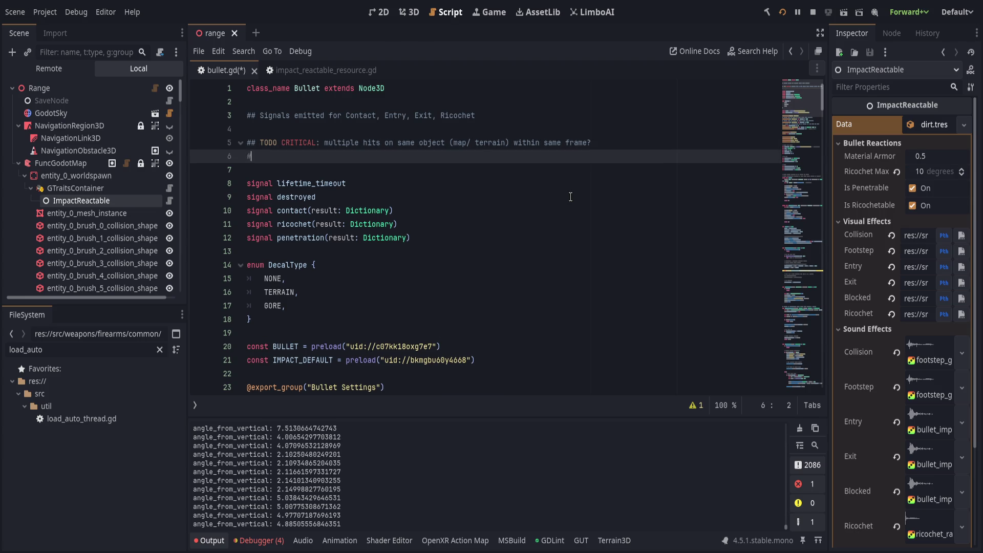
{"action": "type", "text": "# excluding"}
{"action": "type", "text": "causes pass"}
{"action": "type", "text": " through"}
{"action": "key", "text": "ctrl+s"}
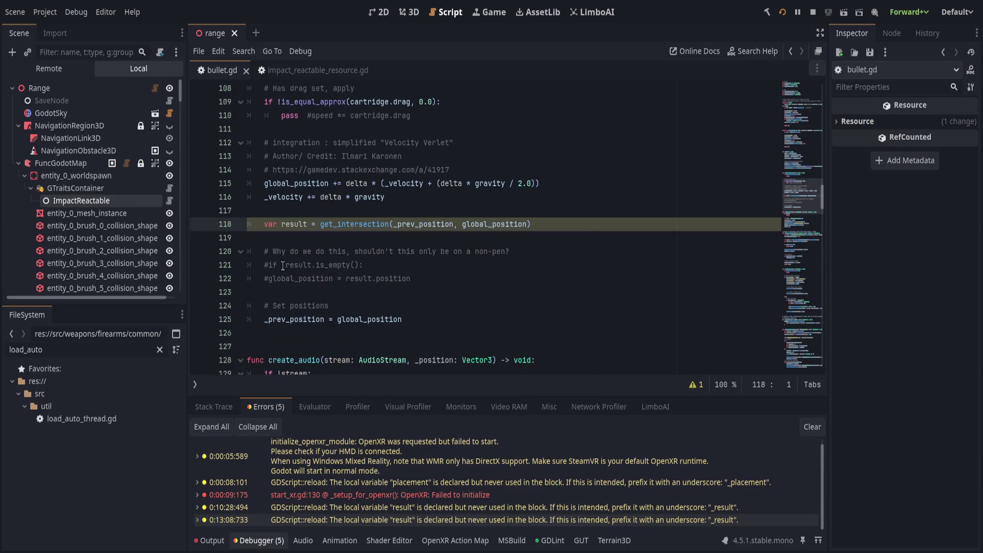
Step: Delete the "shouldn't this only be on a non-pen?" comment on line 120, leaving an empty line
{"action": "left_click", "coordinate": [517, 256]}
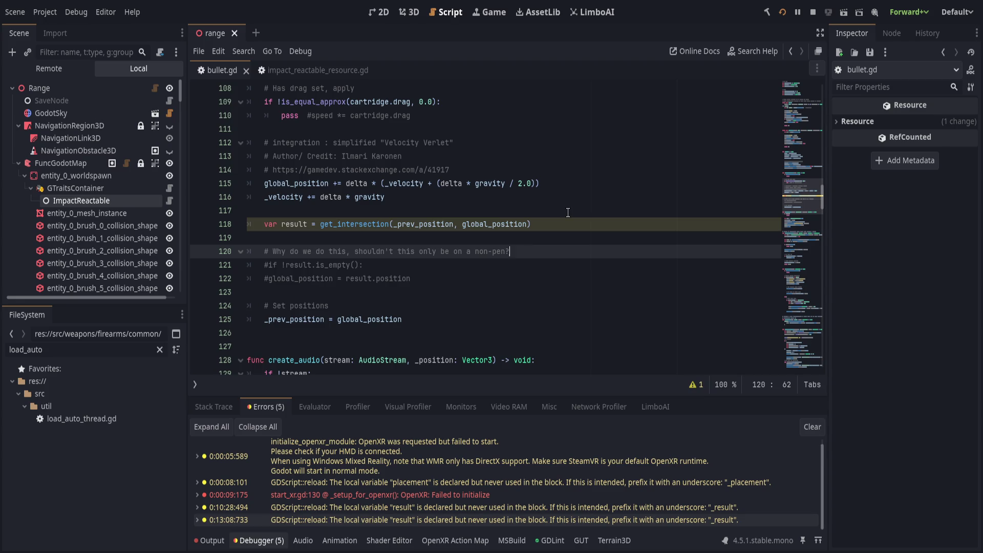
{"action": "key", "text": "shift+Home"}
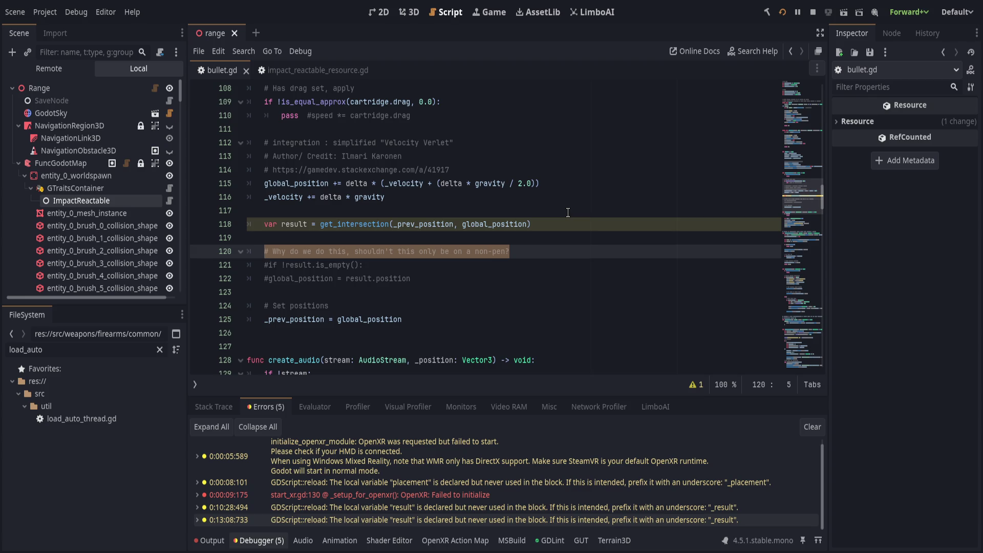
{"action": "key", "text": "BackSpace"}
{"action": "key", "text": "BackSpace"}
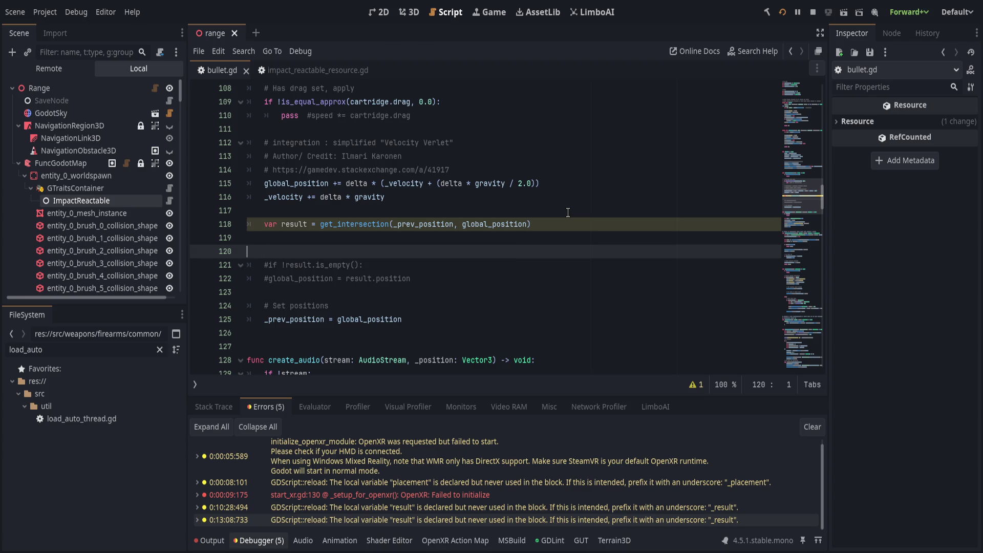
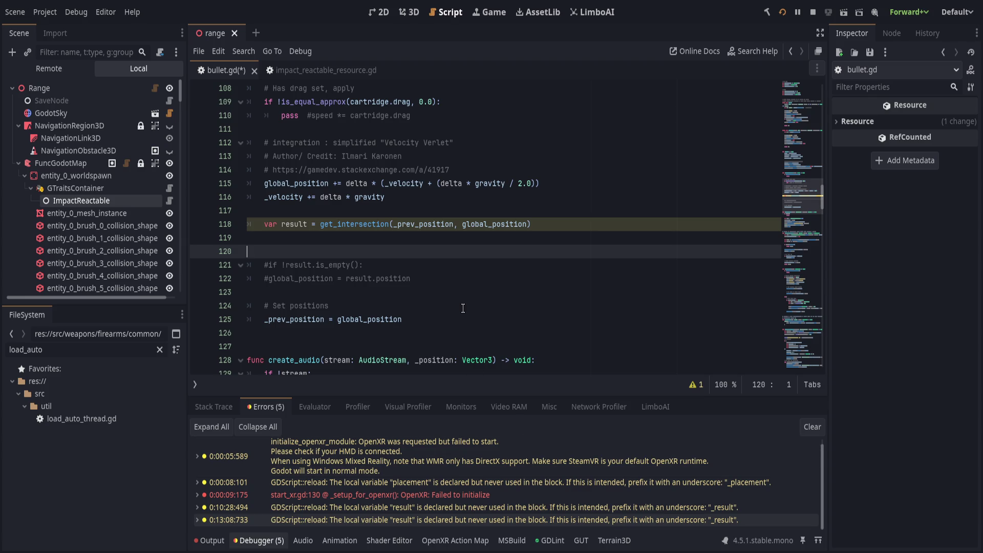
Step: Review the var result declaration on line 118 and the vfx_footstep entry in dirt.tres
{"action": "left_click", "coordinate": [404, 306]}
{"action": "left_click", "coordinate": [441, 279]}
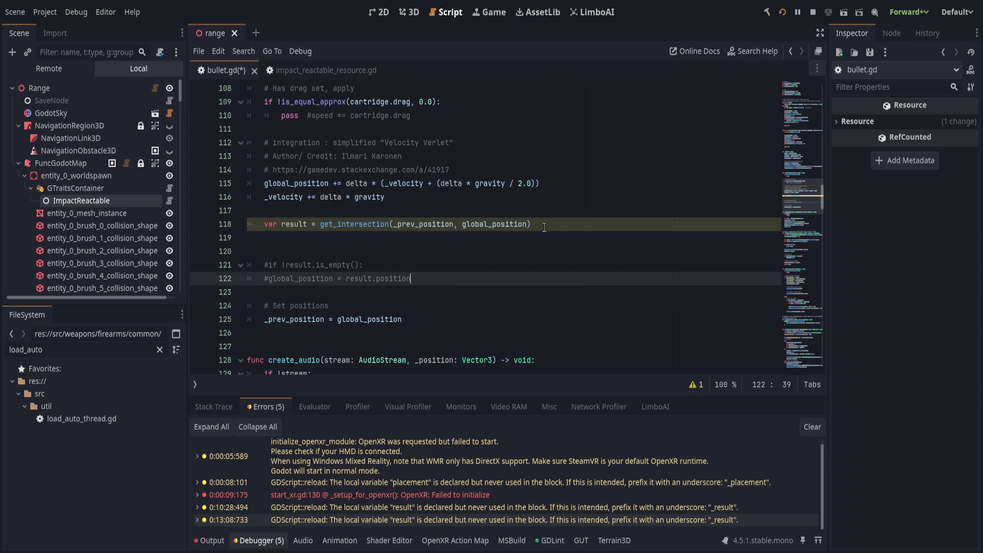
{"action": "left_click", "coordinate": [555, 225]}
{"action": "left_click_drag", "start_coordinate": [319, 224], "coordinate": [265, 224]}
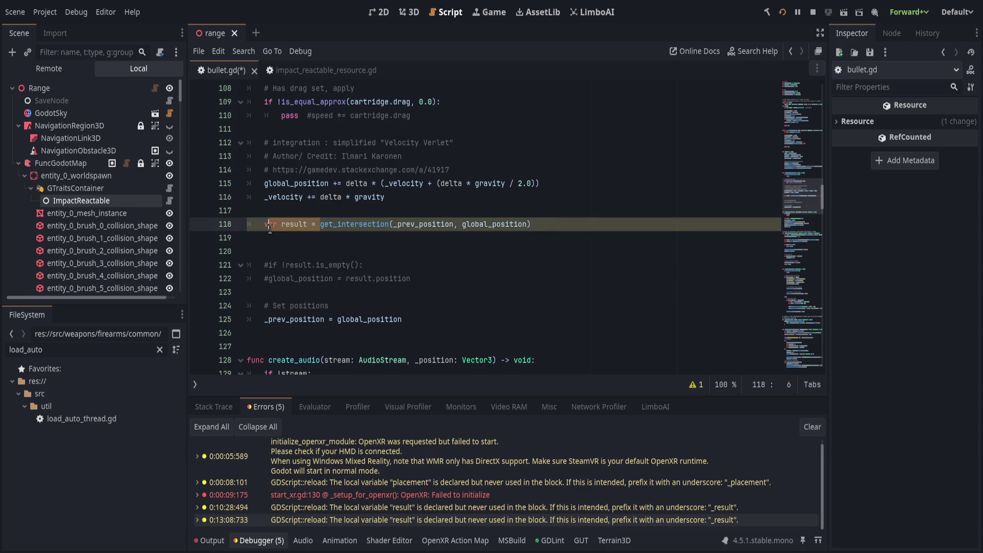
{"action": "left_click", "coordinate": [597, 227]}
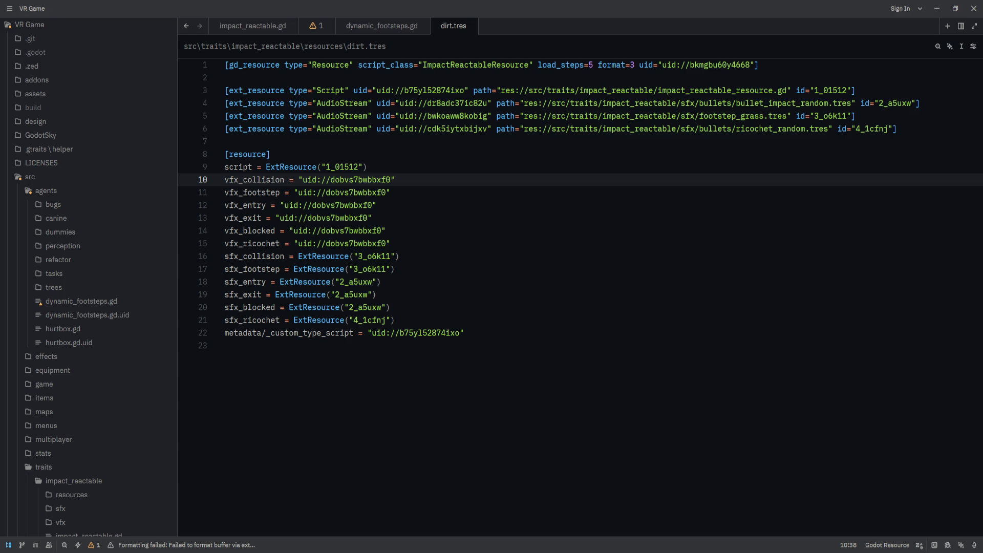
{"action": "left_click", "coordinate": [881, 192]}
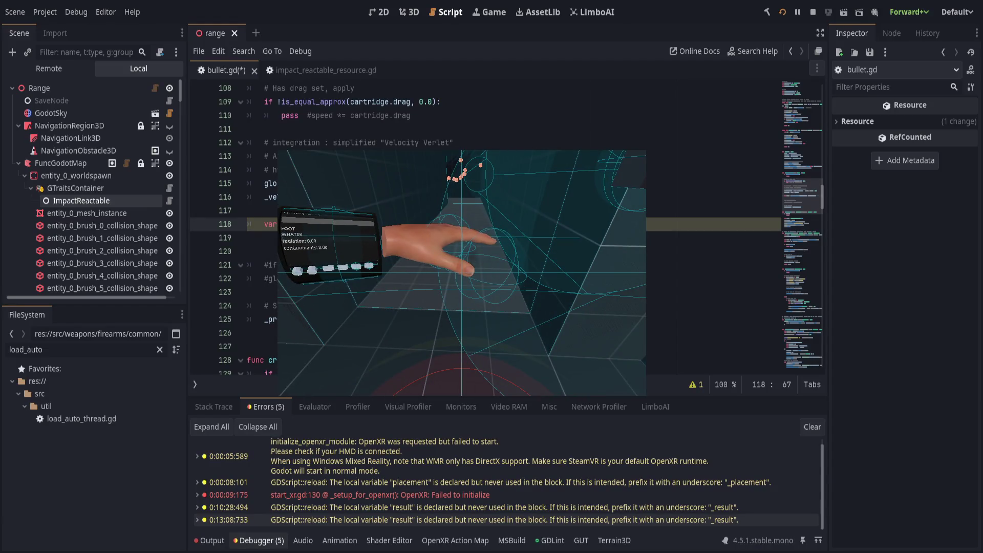
Step: Stop the running game, show the Output log below the code, and save the scene
{"action": "key", "text": "F8"}
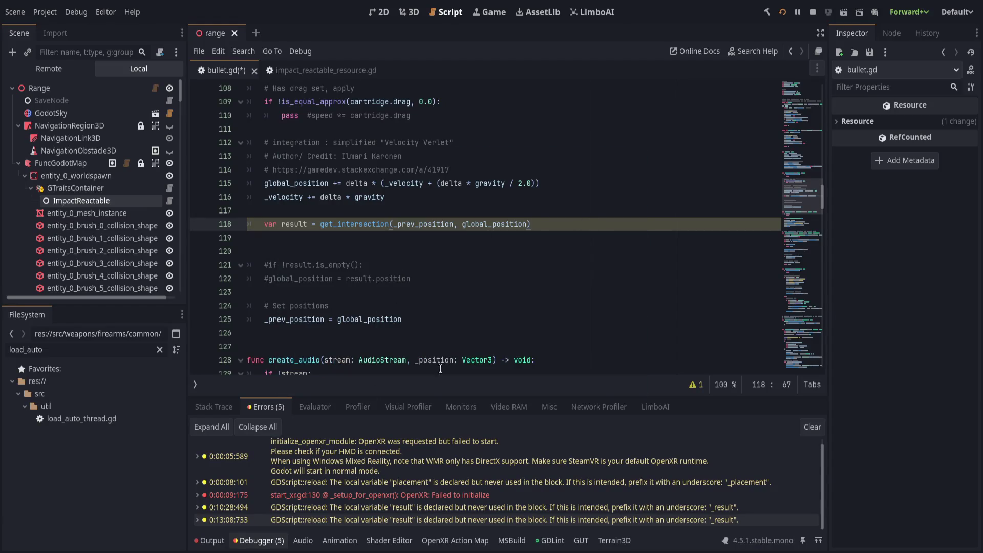
{"action": "left_click", "coordinate": [213, 406]}
{"action": "left_click", "coordinate": [259, 541]}
{"action": "left_click", "coordinate": [214, 541]}
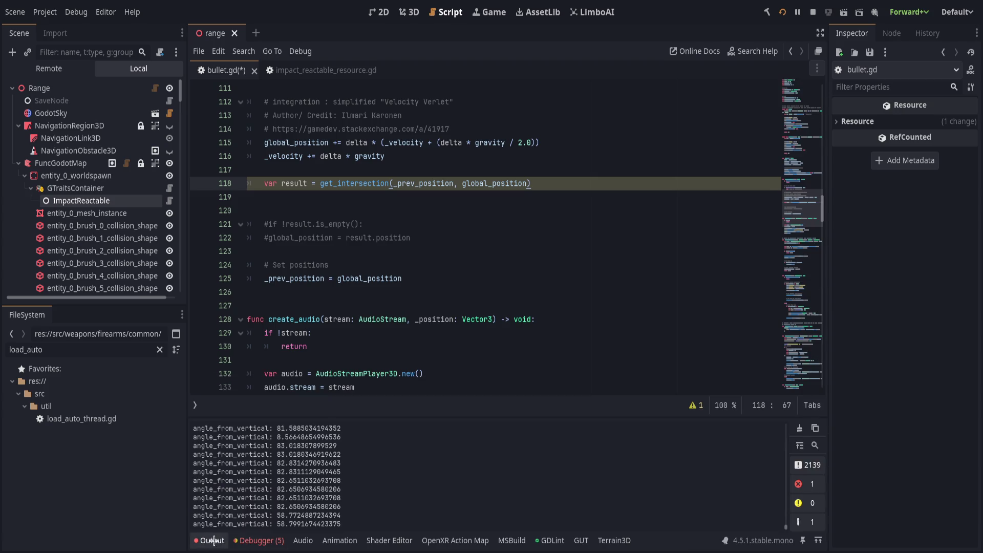
{"action": "left_click", "coordinate": [486, 279]}
{"action": "scroll", "coordinate": [489, 304], "scroll_direction": "down", "scroll_amount": 10}
{"action": "scroll", "coordinate": [489, 304], "scroll_direction": "up", "scroll_amount": 5}
{"action": "scroll", "coordinate": [489, 304], "scroll_direction": "down", "scroll_amount": 10}
{"action": "key", "text": "ctrl+s"}
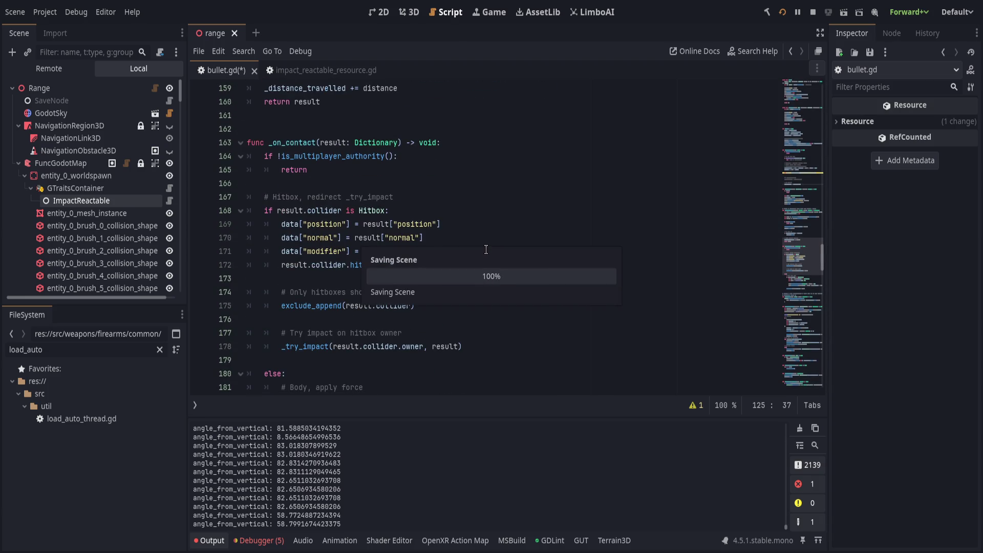
Step: Delete the debug print on line 204 of bullet.gd and save the script
{"action": "scroll", "coordinate": [485, 249], "scroll_direction": "down", "scroll_amount": 13}
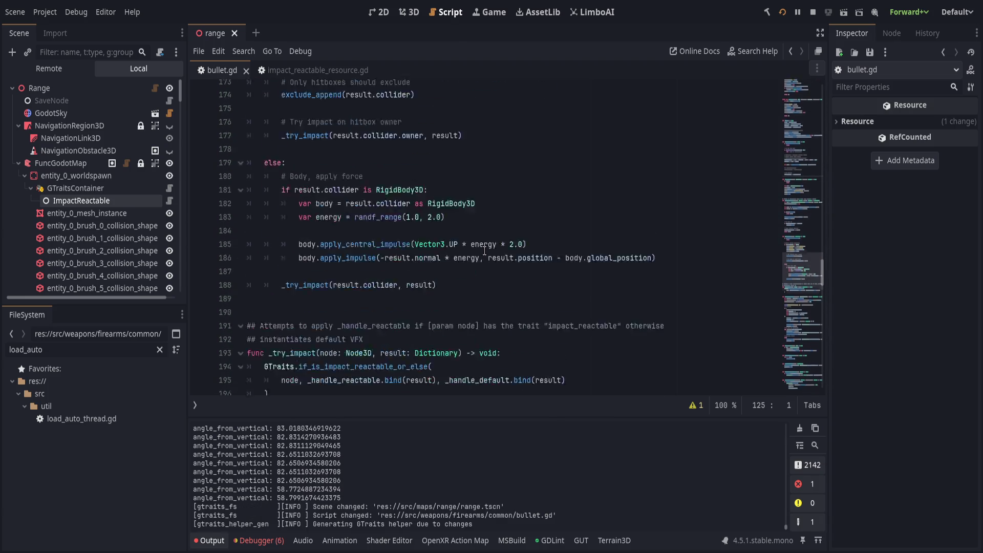
{"action": "left_click", "coordinate": [523, 169]}
{"action": "key", "text": "ctrl+shift+k"}
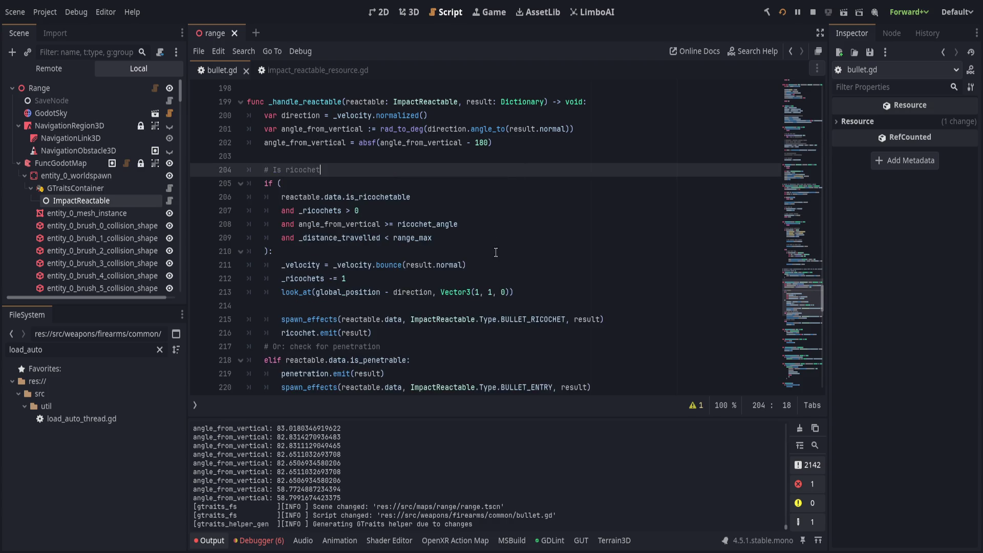
{"action": "scroll", "coordinate": [494, 254], "scroll_direction": "down", "scroll_amount": 20}
{"action": "scroll", "coordinate": [490, 258], "scroll_direction": "down", "scroll_amount": 5}
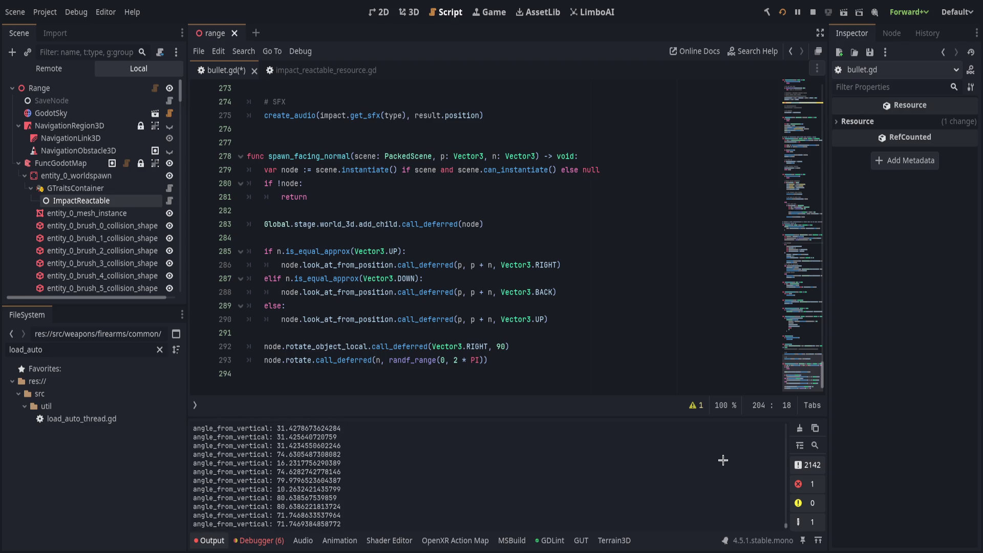
{"action": "left_click", "coordinate": [644, 307]}
{"action": "key", "text": "ctrl+s"}
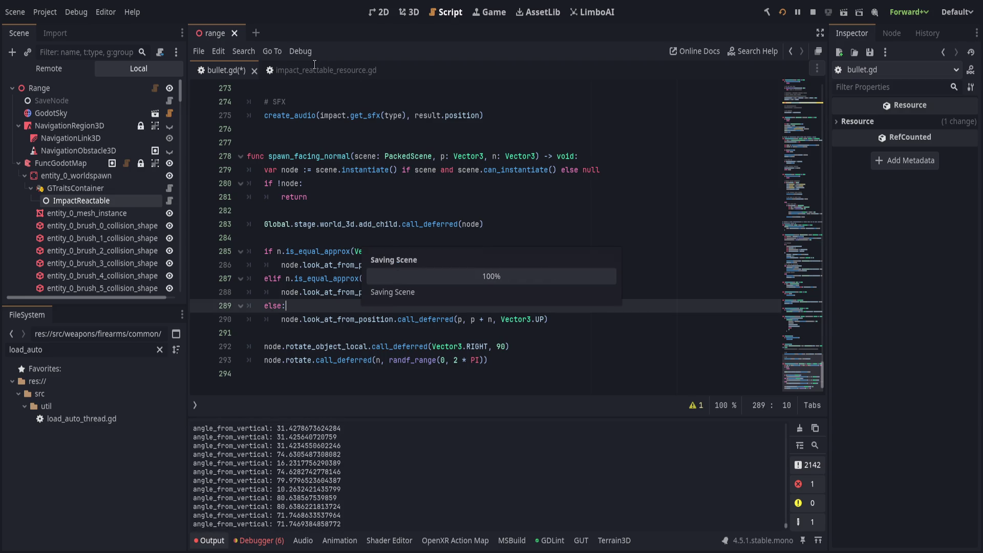
Step: Remove the print_debug line from _add_entry in impact_reactable_resource.gd and save it
{"action": "left_click", "coordinate": [297, 70]}
{"action": "scroll", "coordinate": [435, 257], "scroll_direction": "up", "scroll_amount": 1}
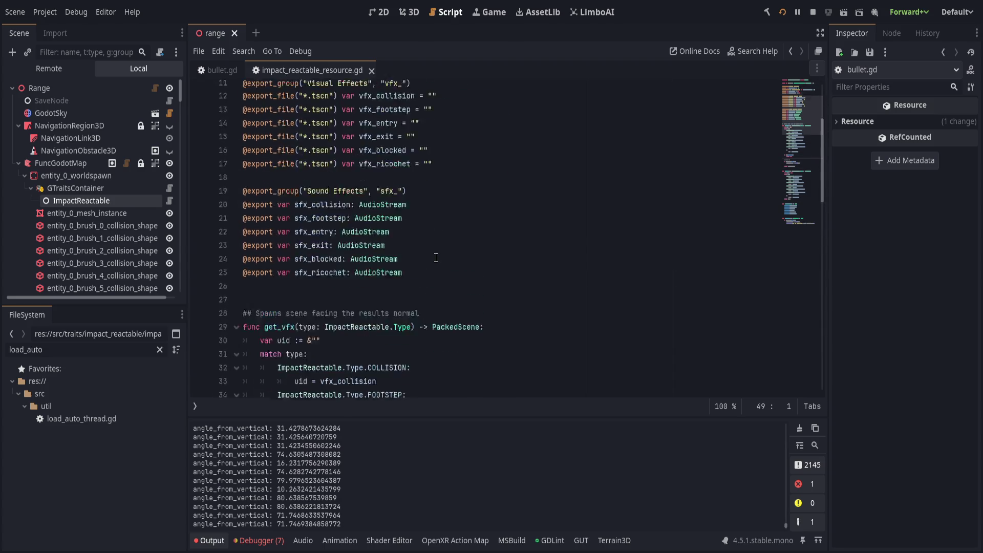
{"action": "scroll", "coordinate": [436, 258], "scroll_direction": "down", "scroll_amount": 15}
{"action": "scroll", "coordinate": [436, 259], "scroll_direction": "down", "scroll_amount": 1}
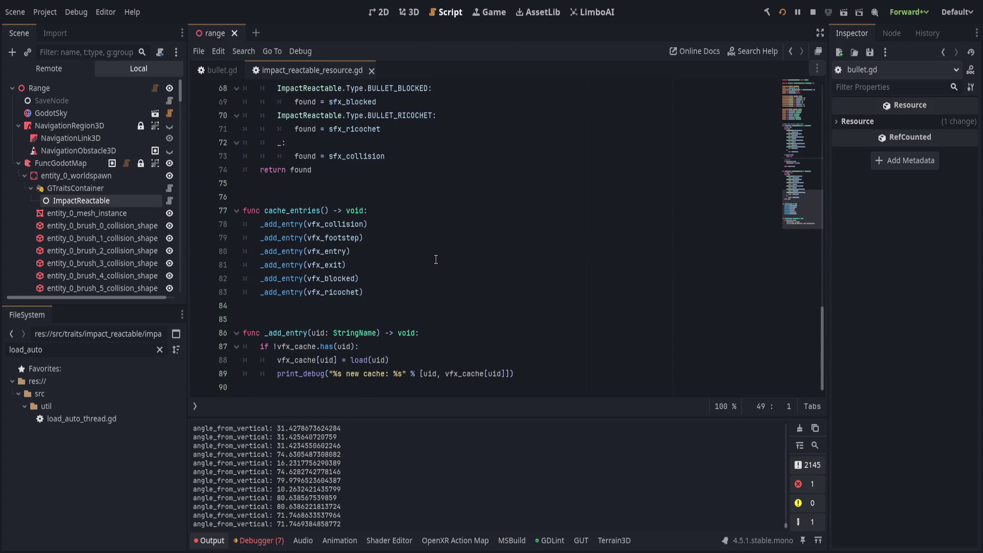
{"action": "triple_click", "coordinate": [550, 370]}
{"action": "key", "text": "BackSpace"}
{"action": "key", "text": "ctrl+s"}
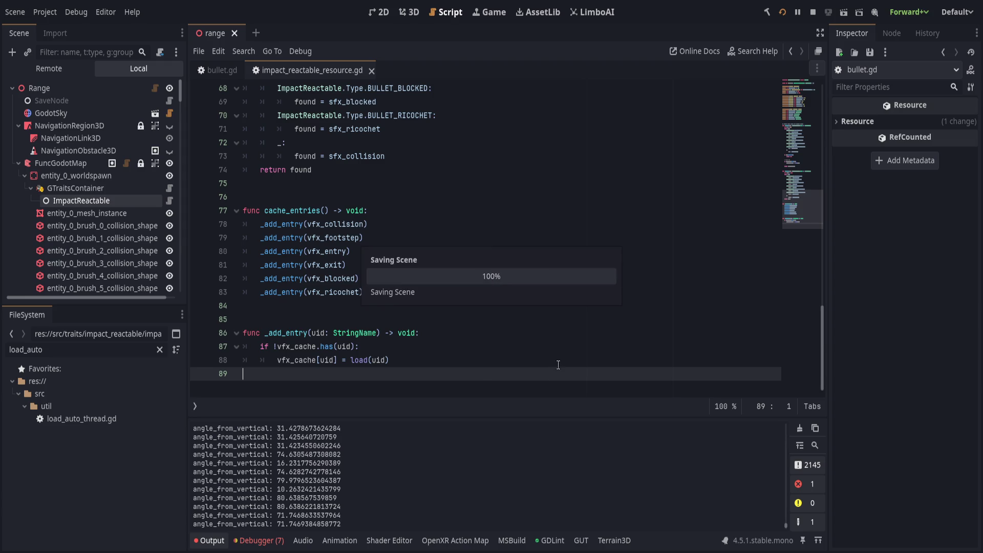